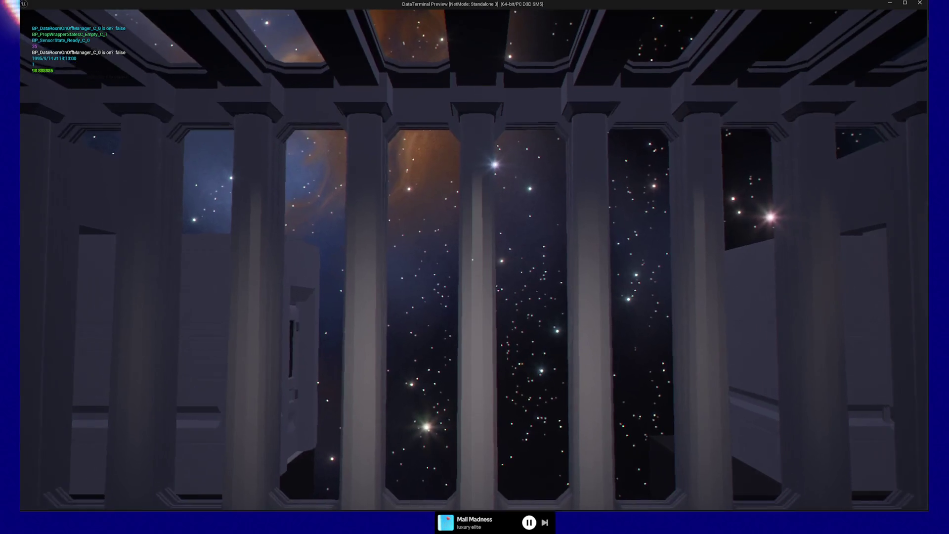
- Walk down the corridor through the lit doorway up to the disc terminal
key(w)
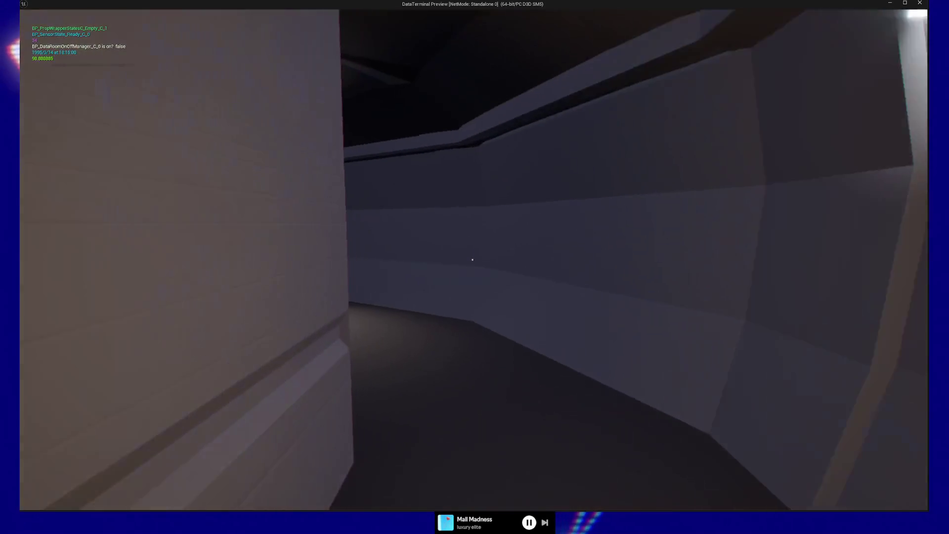
key(w)
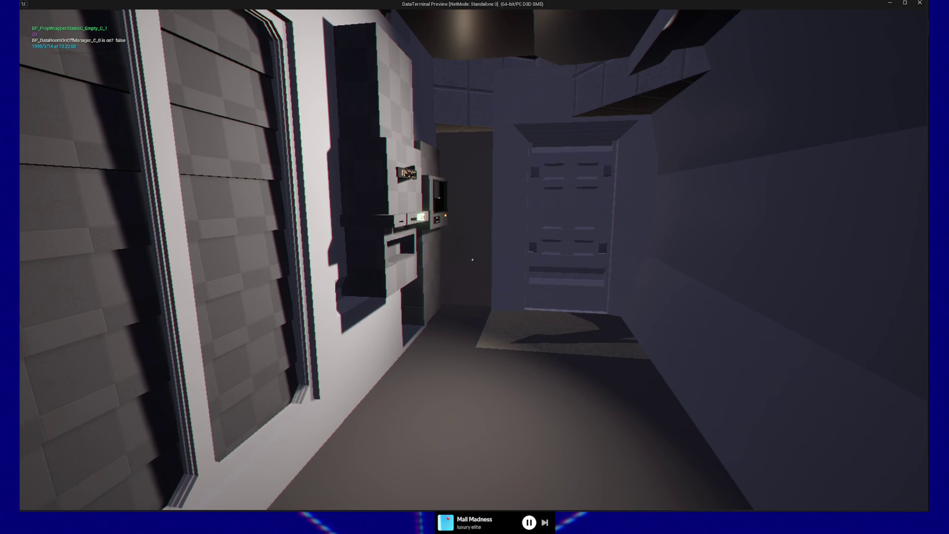
key(w)
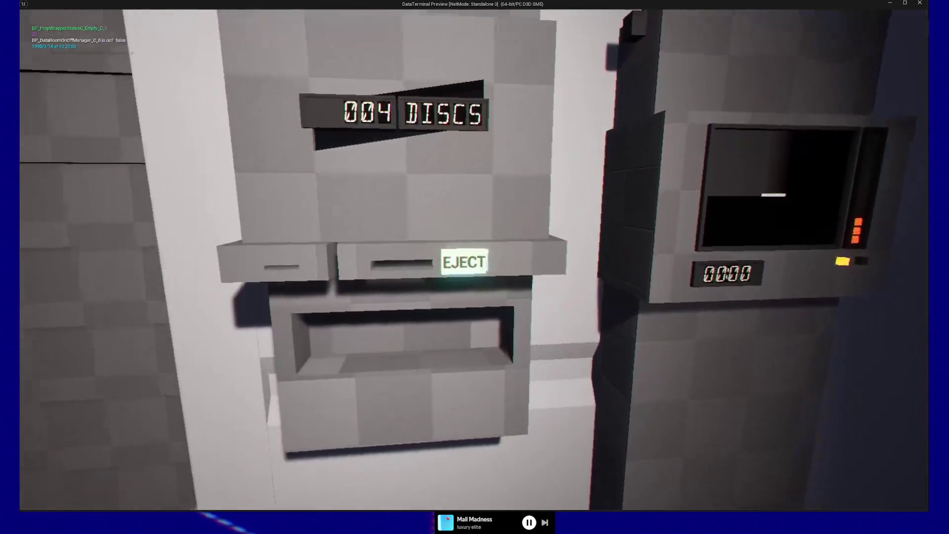
- Eject three Processed Data discs and deposit each one at the door unit
click(474, 261)
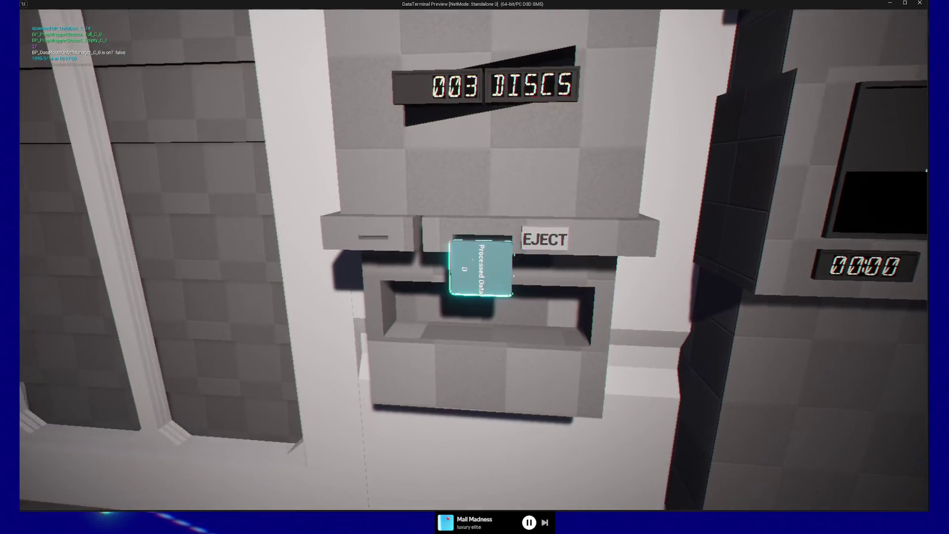
click(473, 259)
click(472, 260)
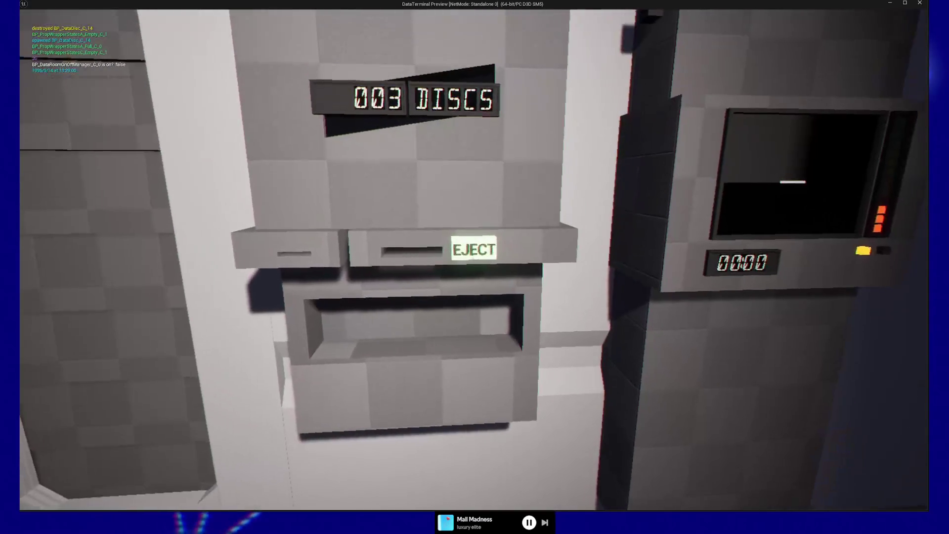
click(472, 259)
click(472, 260)
click(472, 259)
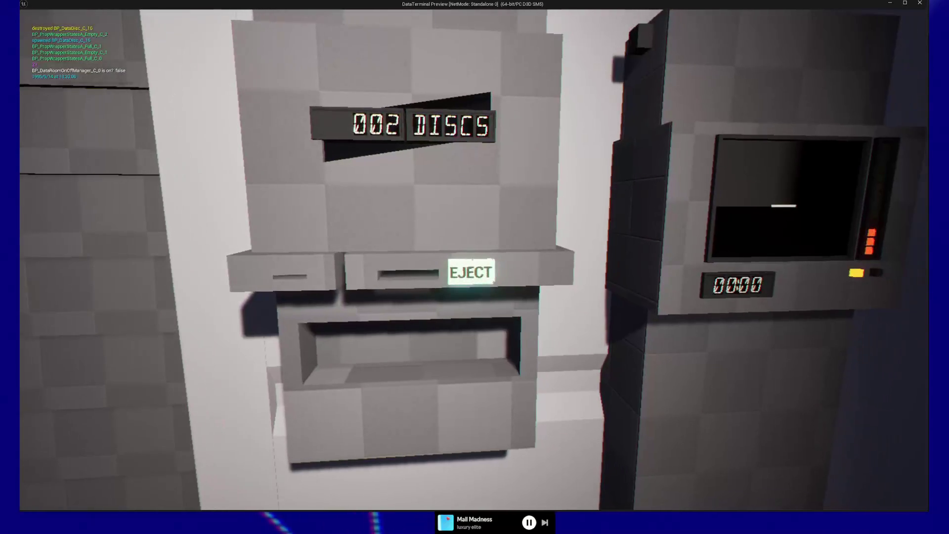
click(473, 260)
click(473, 260)
click(473, 259)
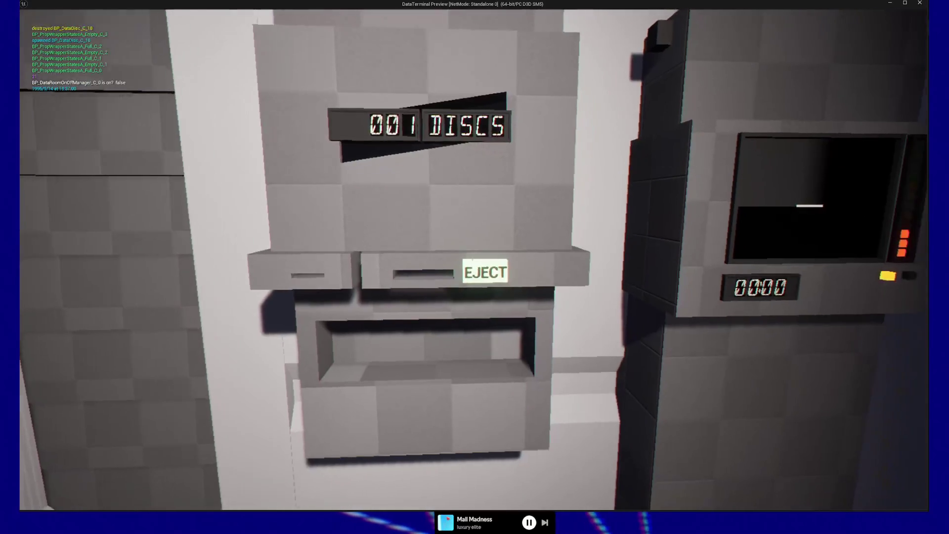
- Eject the last disc, Processed Data C, pick it up and step back from the terminal
click(472, 259)
click(473, 259)
key(s)
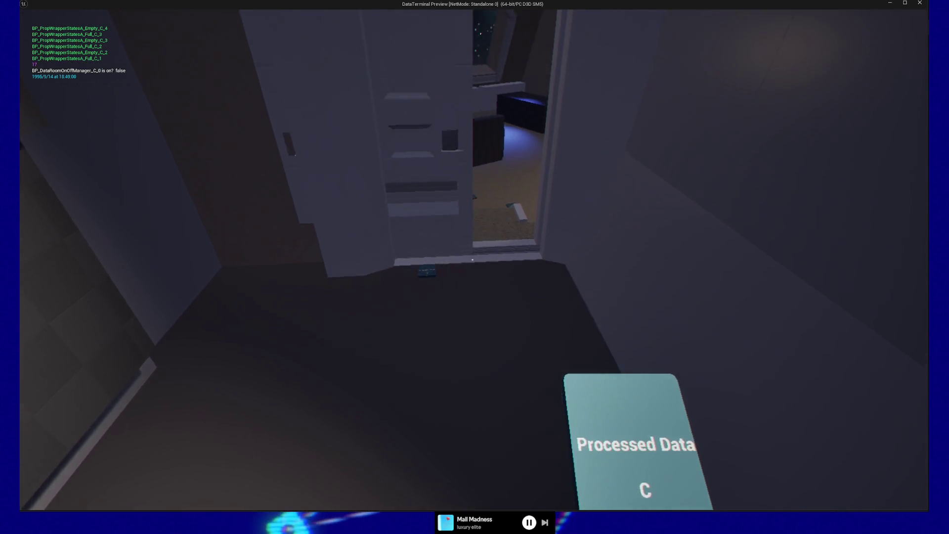
- Walk up to the item teleporter, drop in the Processed Data C card, and retrieve it from the counter
key(w)
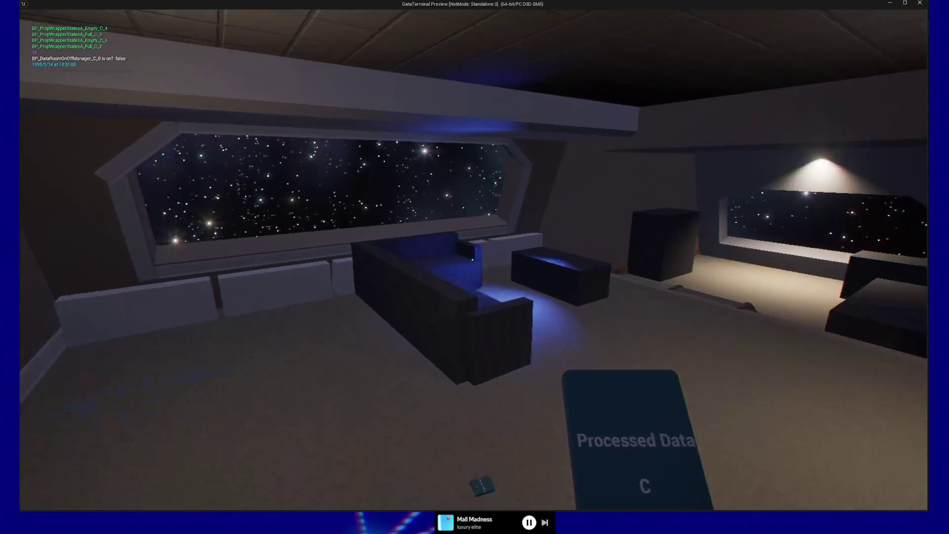
key(w)
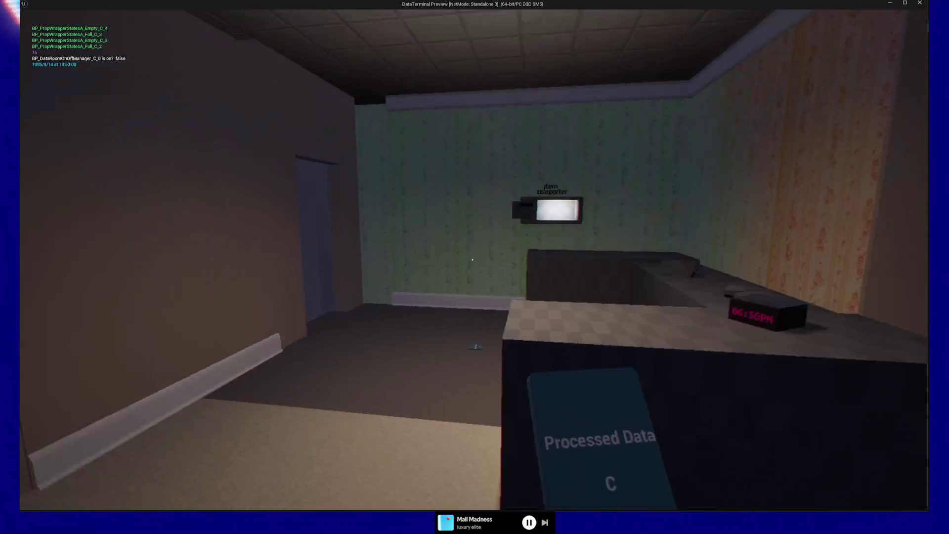
key(w)
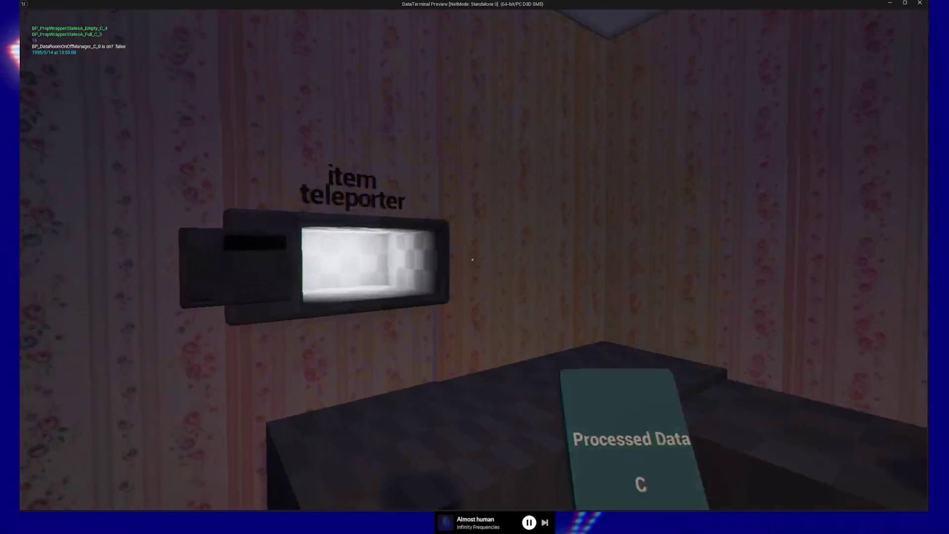
key(s)
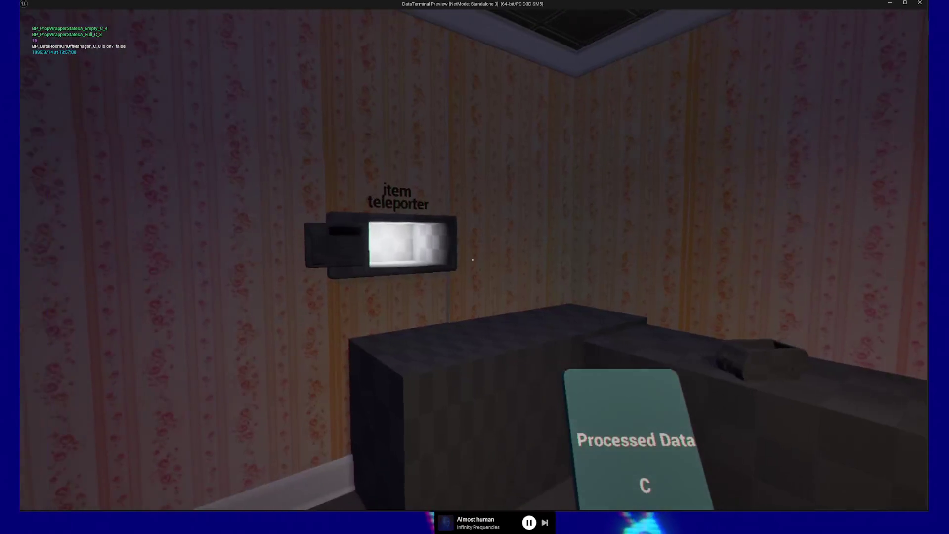
key(w)
key(a)
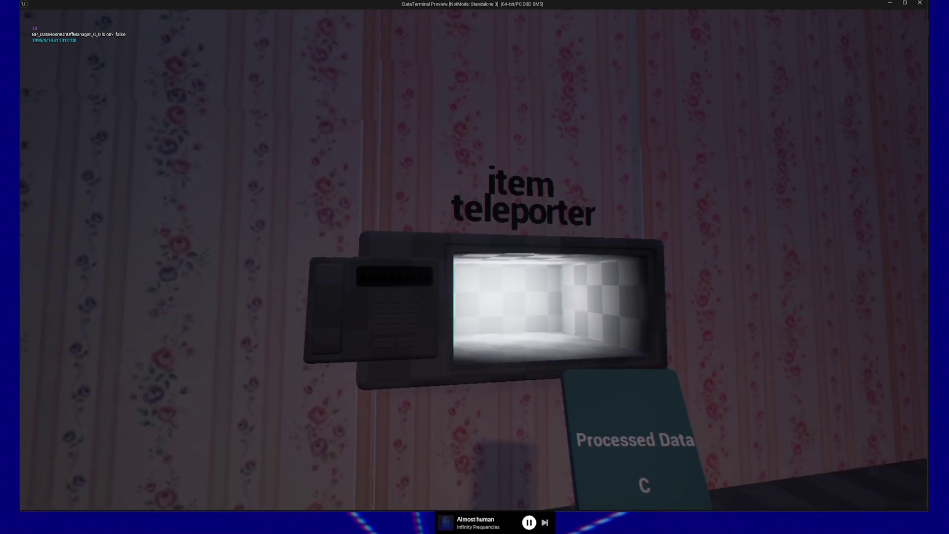
key(e)
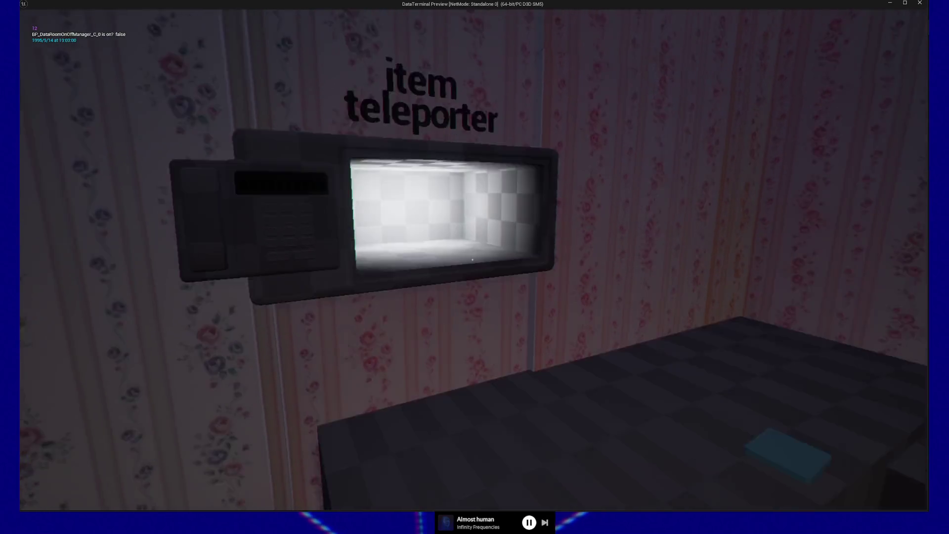
key(e)
key(e)
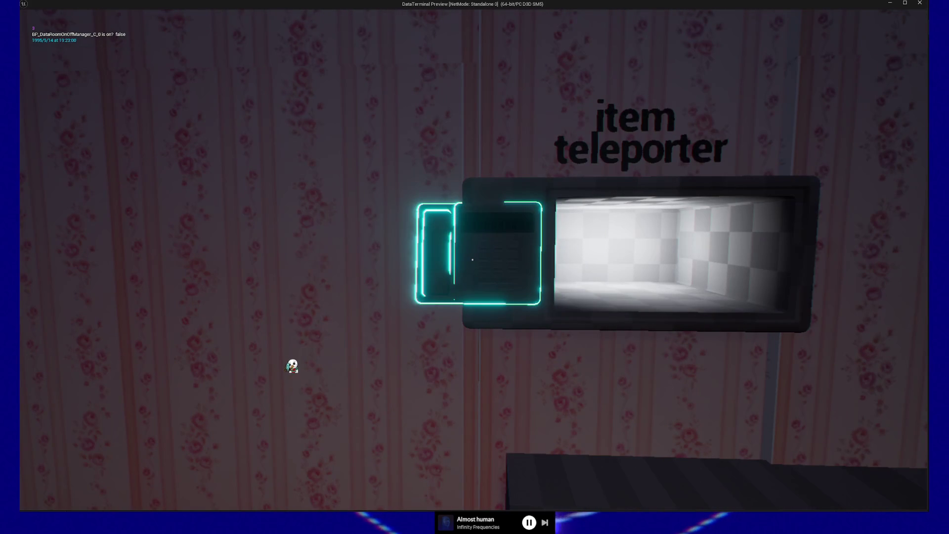
- Enter an address starting with 2s on the teleporter keypad, overflow the digit limit, then clear it
click(472, 260)
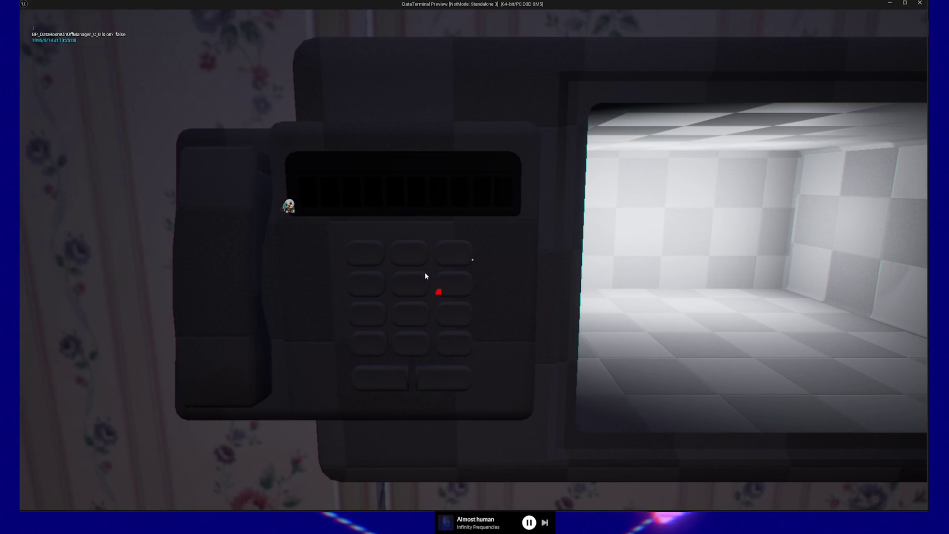
click(407, 260)
double_click(407, 261)
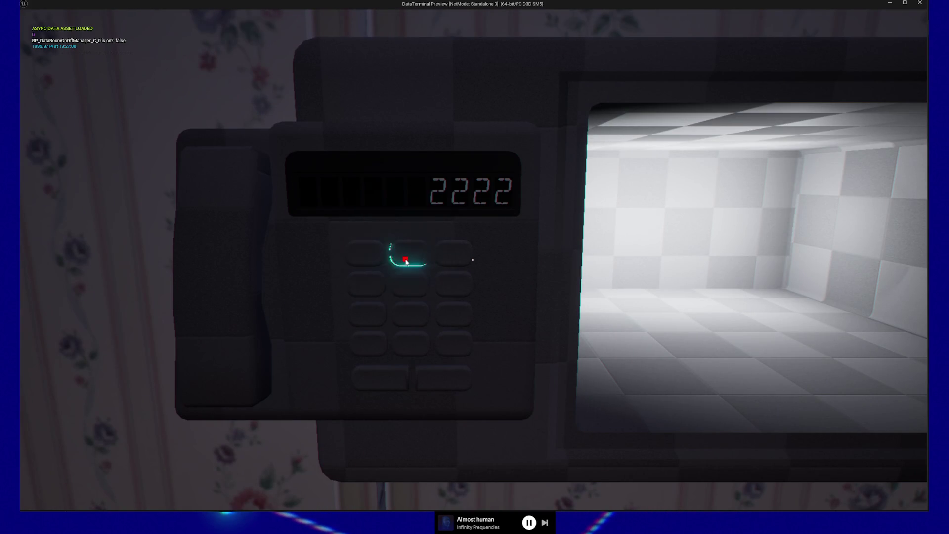
click(411, 280)
click(365, 282)
click(365, 253)
click(411, 281)
click(365, 280)
double_click(363, 276)
double_click(398, 254)
click(376, 283)
click(376, 284)
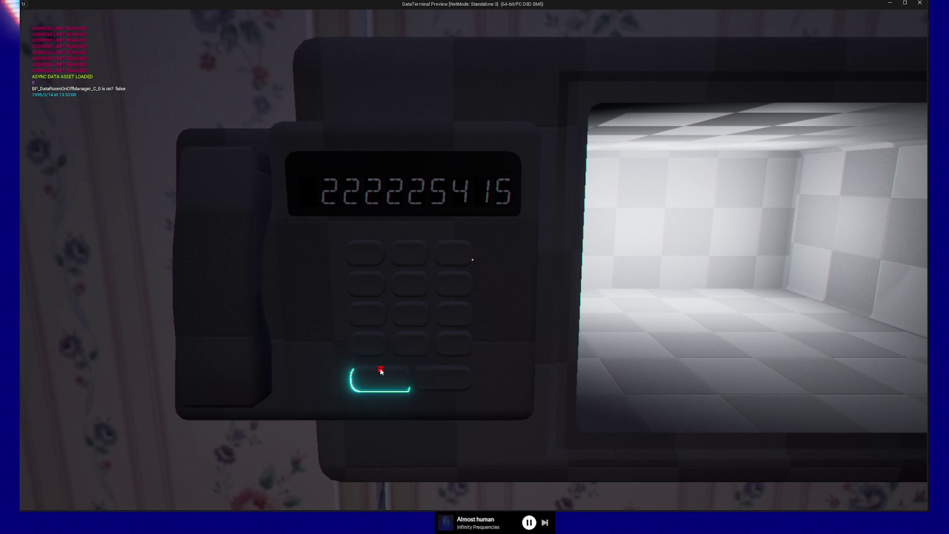
click(370, 346)
- Enter a new nine-digit address on the keypad, then clear the display
click(366, 283)
click(410, 283)
click(409, 283)
click(410, 314)
click(366, 282)
click(409, 283)
click(409, 253)
click(452, 253)
click(453, 283)
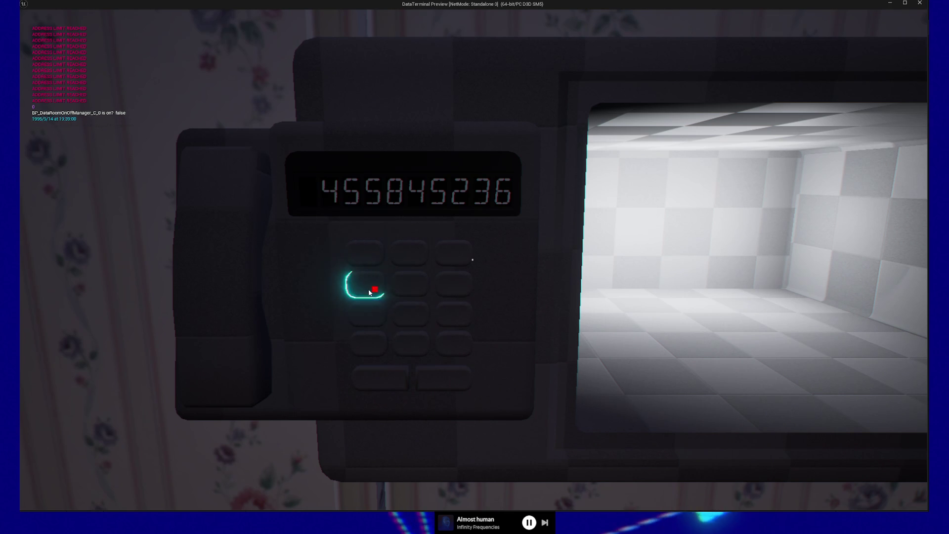
click(366, 344)
- Try another address, clear the display, and leave the keypad for the stairs
click(409, 283)
click(366, 283)
click(366, 314)
click(410, 311)
click(409, 283)
click(365, 283)
click(366, 314)
click(366, 314)
click(410, 283)
click(376, 341)
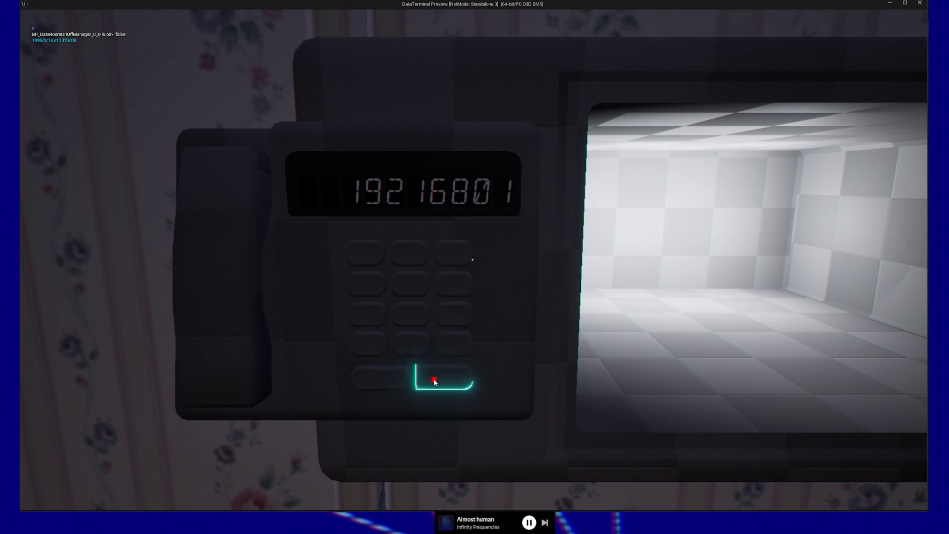
click(435, 379)
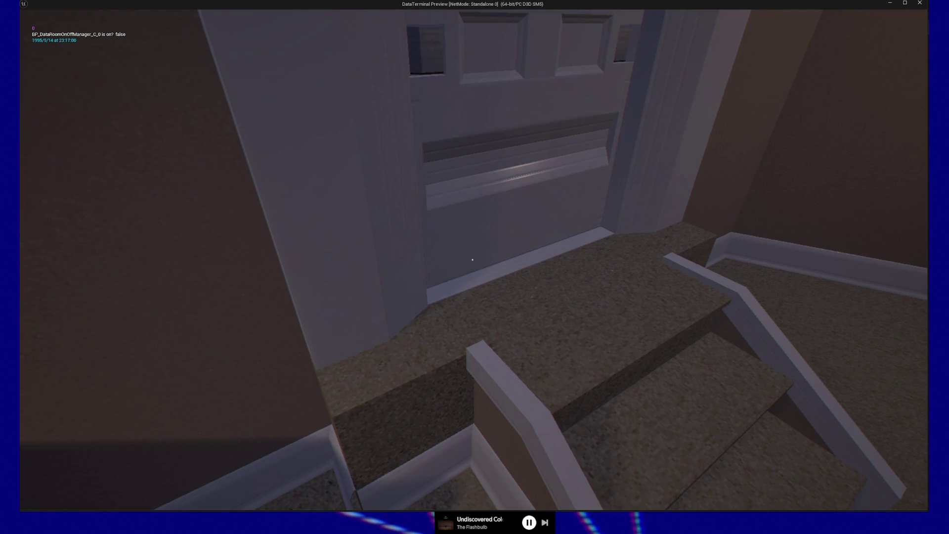
- Open the stair-top door and climb up into the brown room beside the starry window
key(e)
key(w)
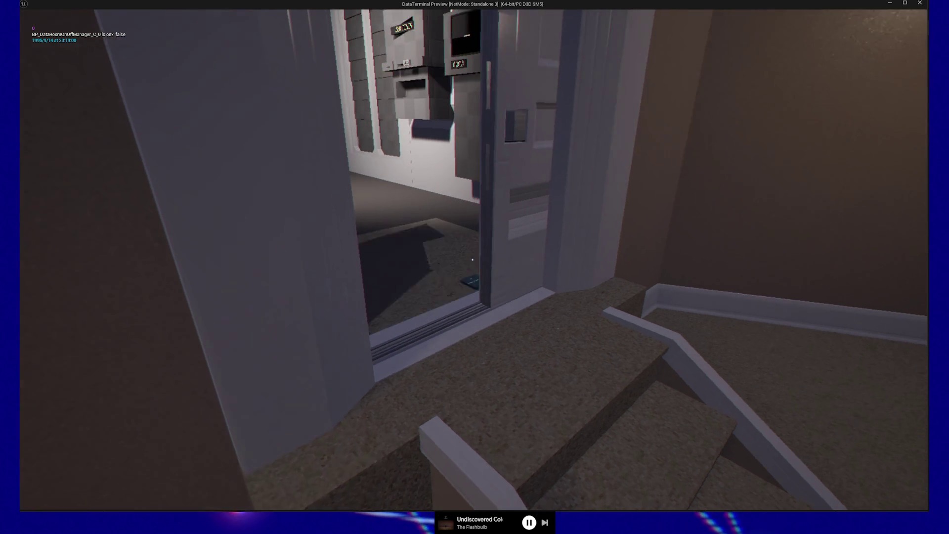
mouse_move(472, 260)
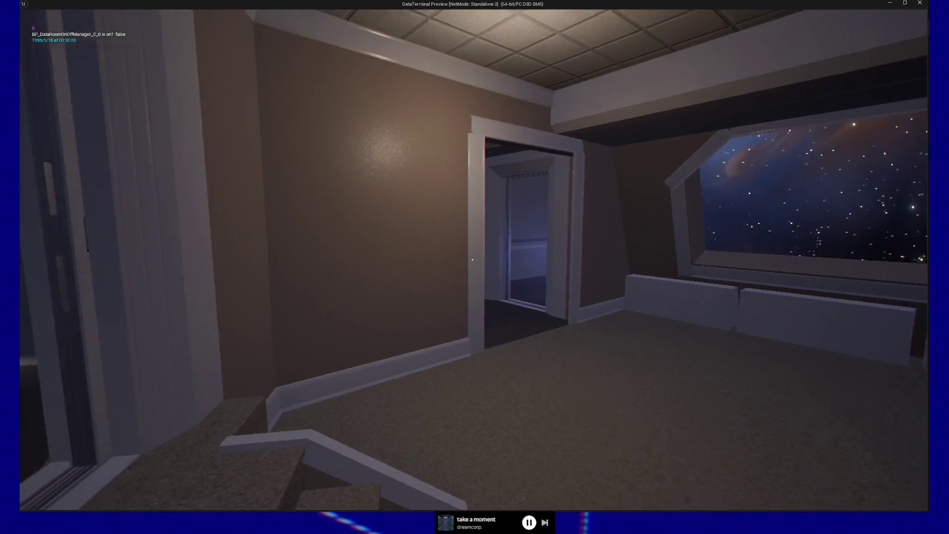
- Close the data-room door, then open and shut the panelled door
mouse_move(472, 260)
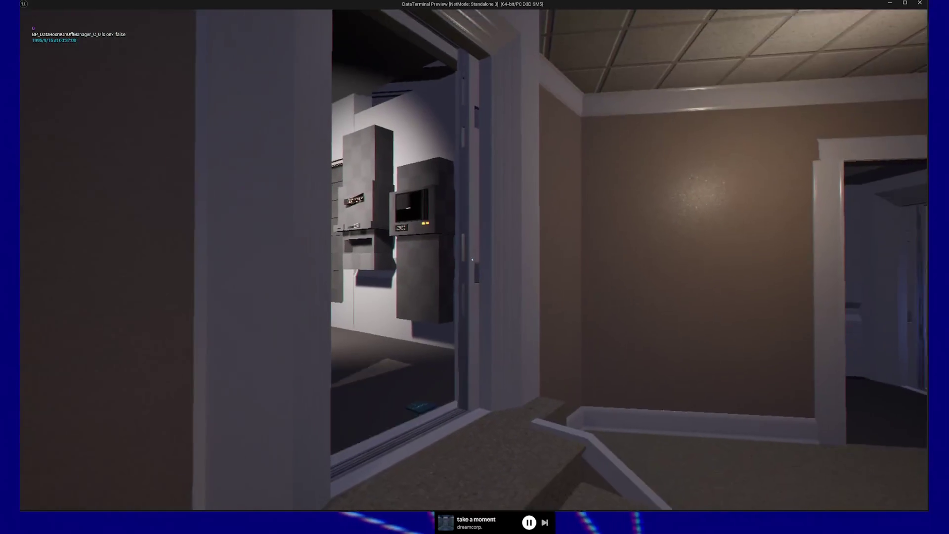
key(e)
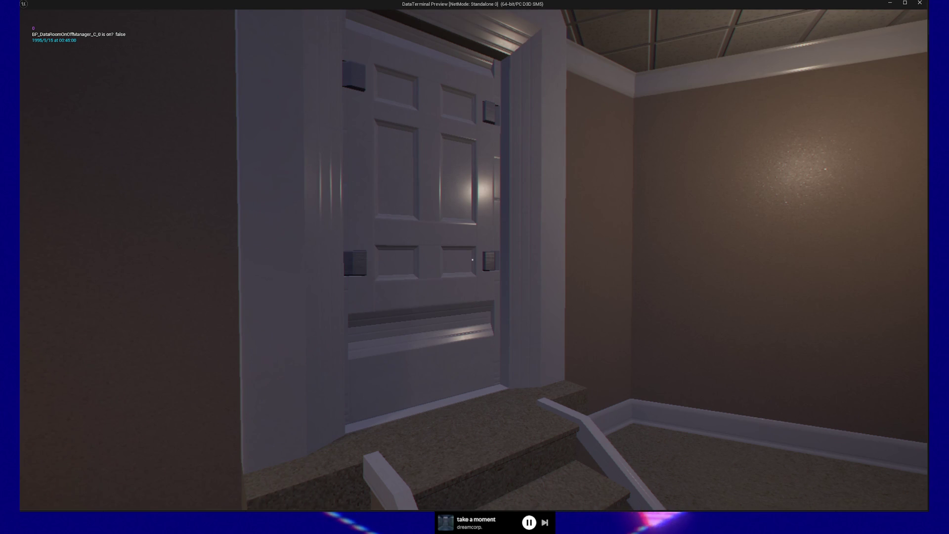
click(472, 259)
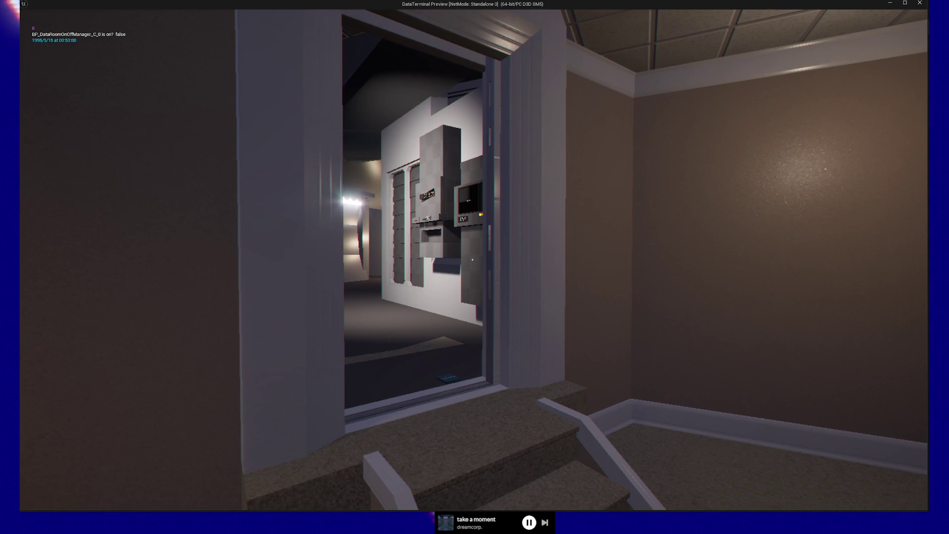
click(472, 259)
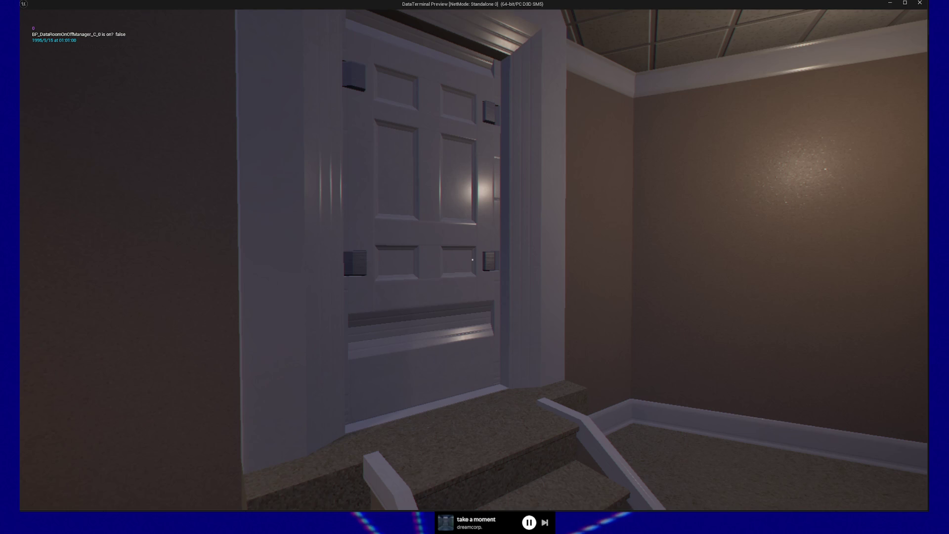
- Reopen the stair door and walk through the side doorway toward the lit room
key(w)
key(a)
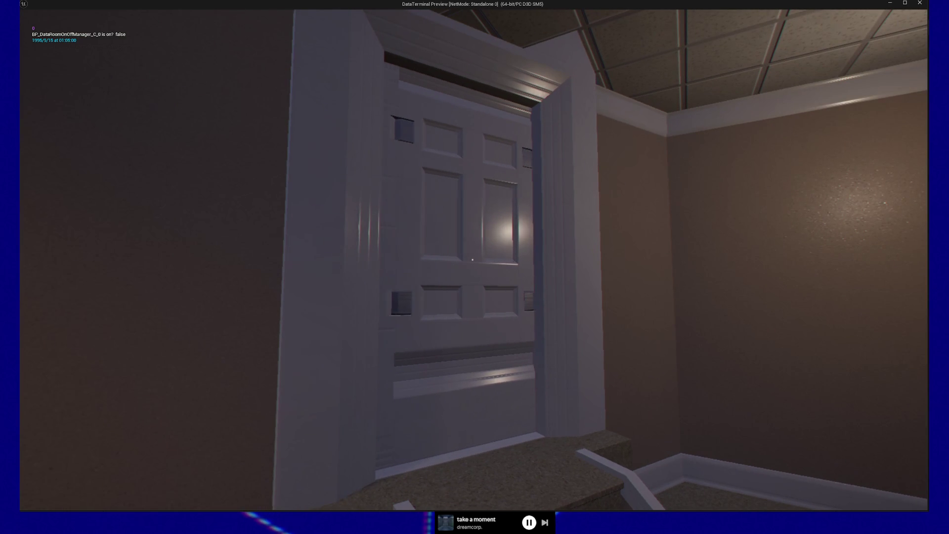
key(e)
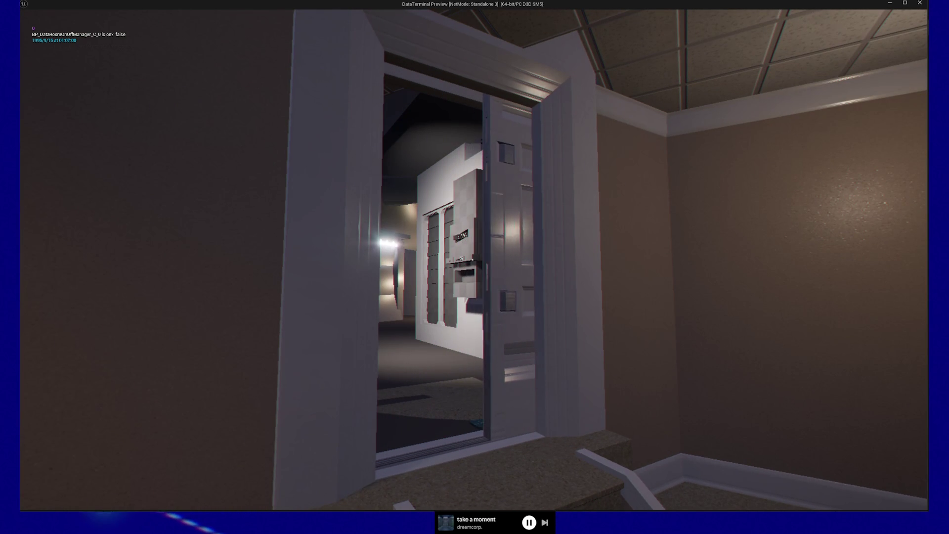
key(s)
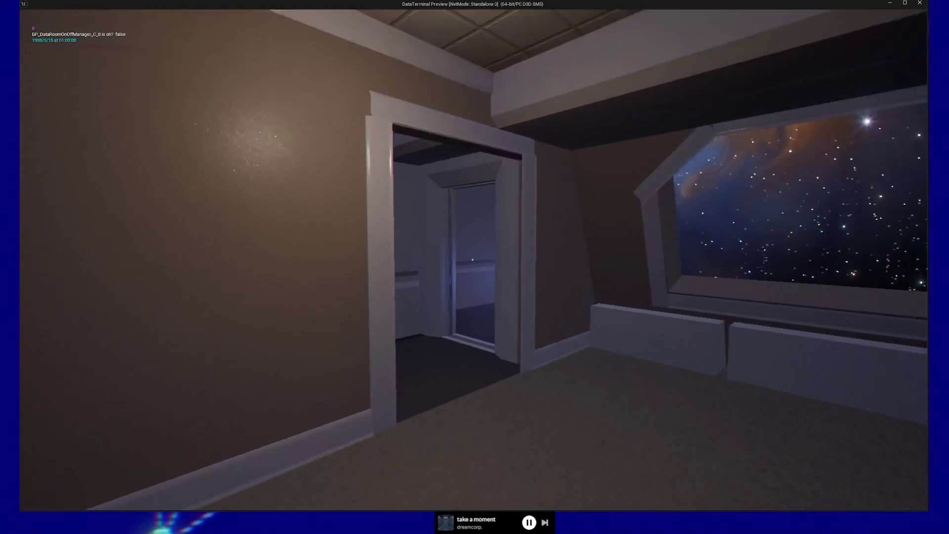
key(w)
key(w)
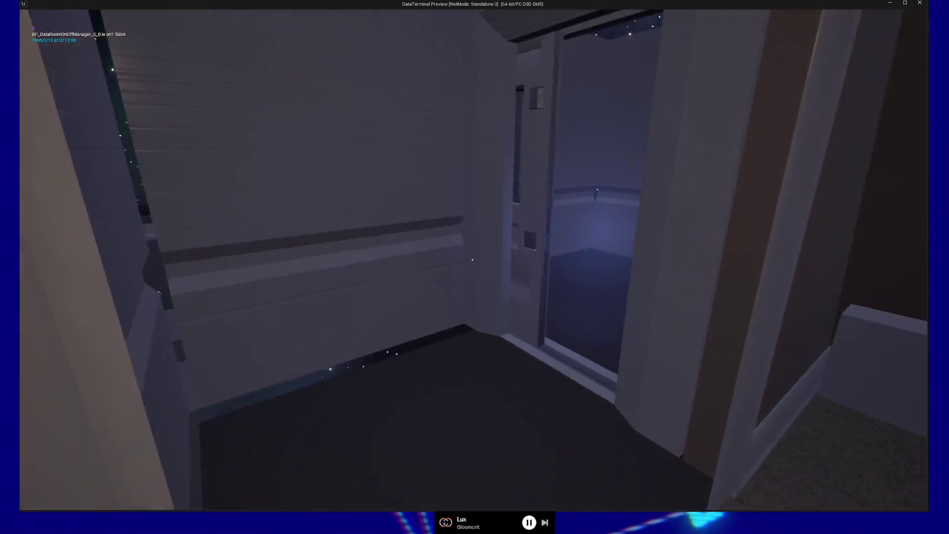
- Walk through the lounge and back across the room to face the door above the short stairs
key(w)
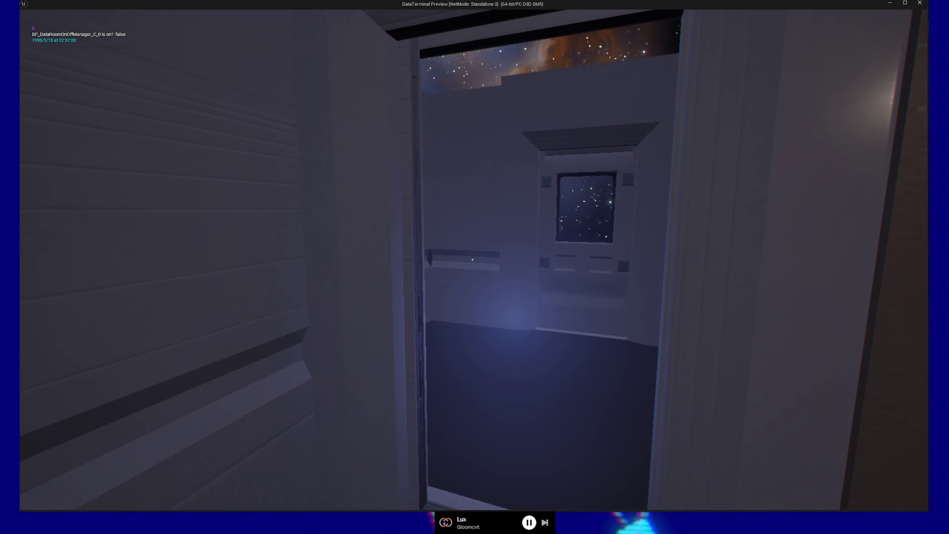
key(w)
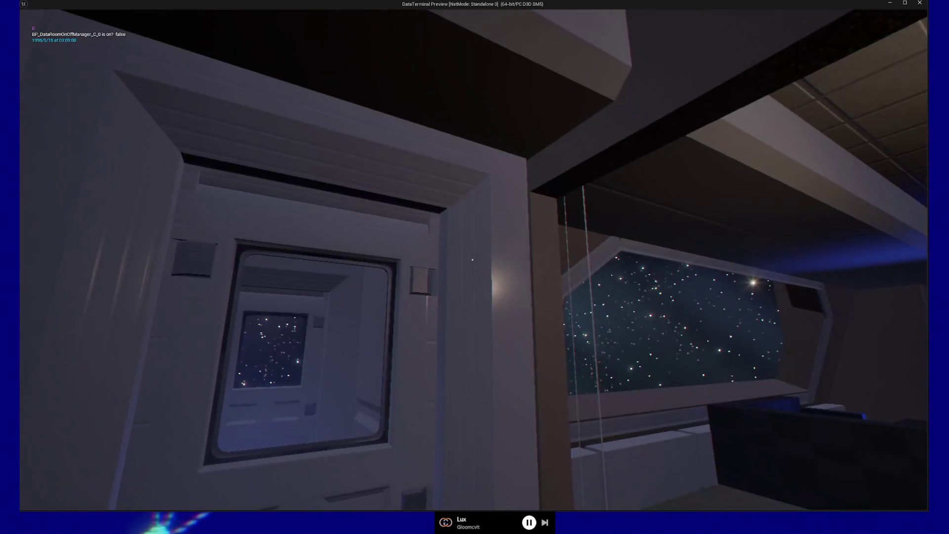
key(w)
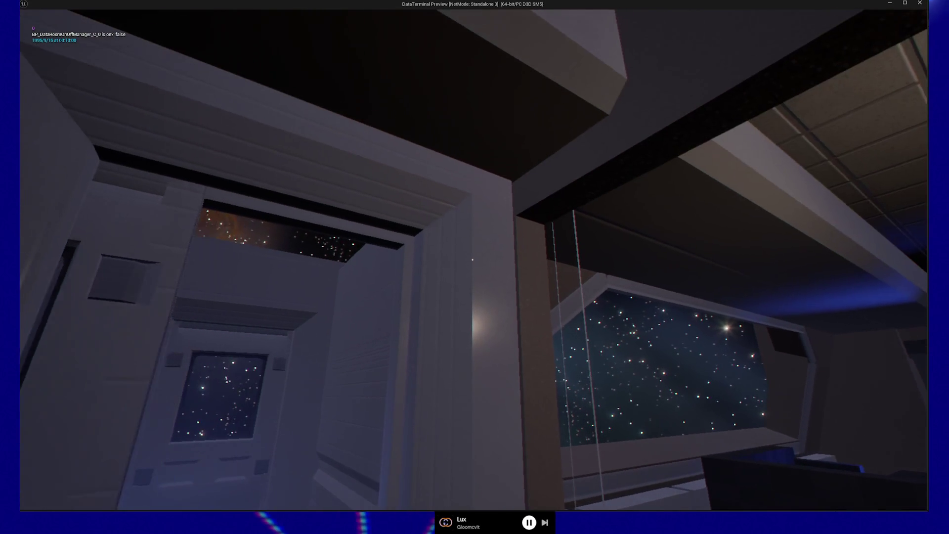
key(w)
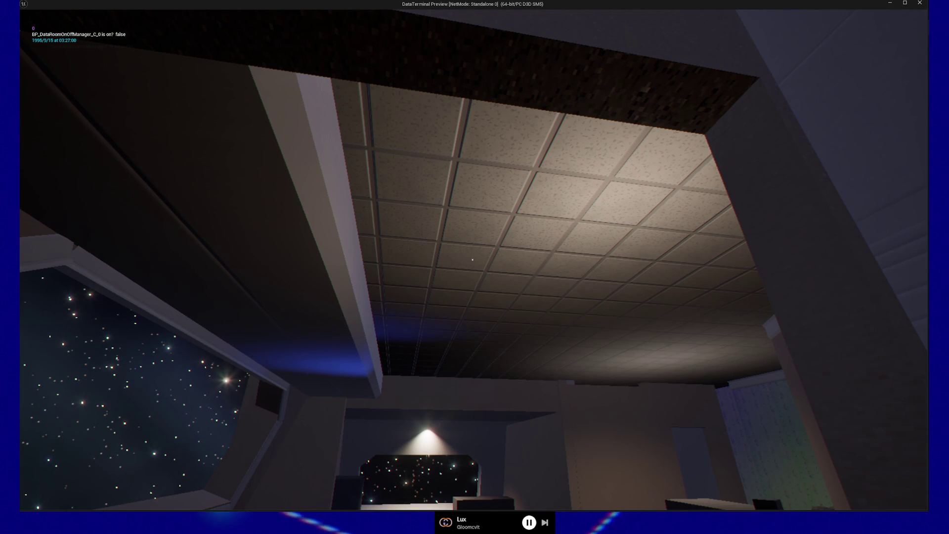
mouse_move(474, 267)
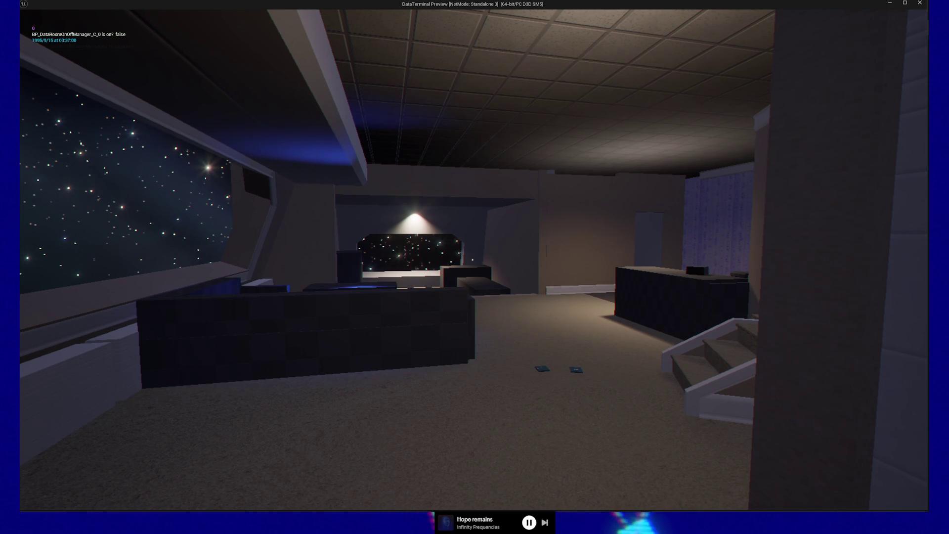
key(w)
key(w)
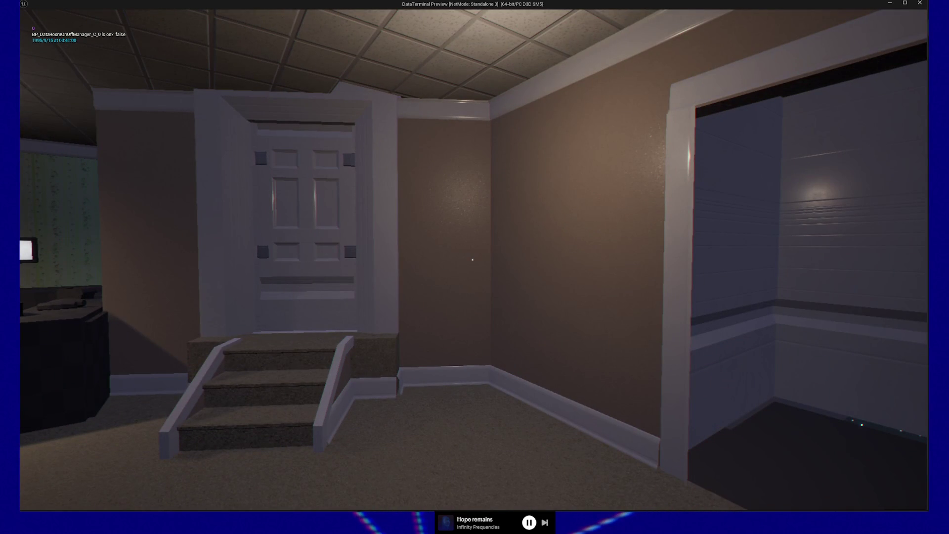
- Walk up to the white door above the short stairs and open it onto the corridor
key(w)
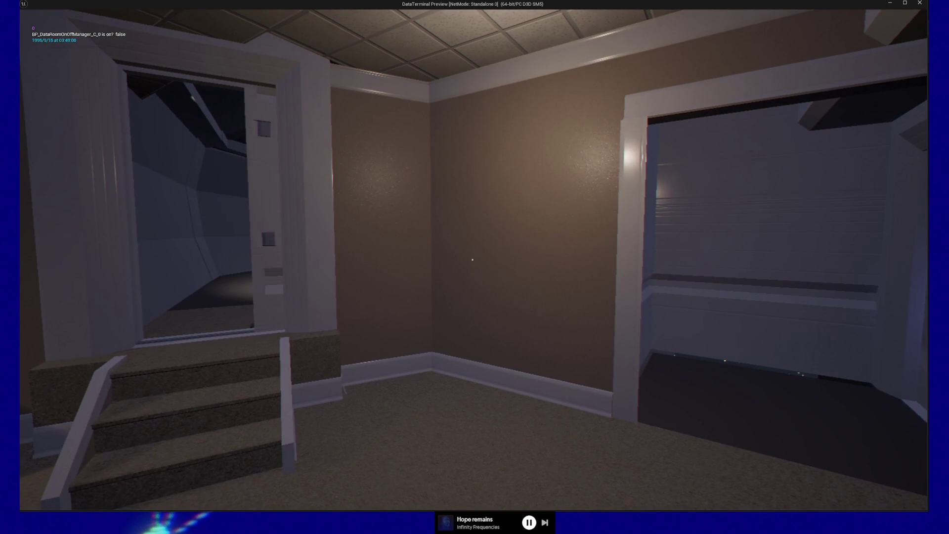
key(w)
key(w)
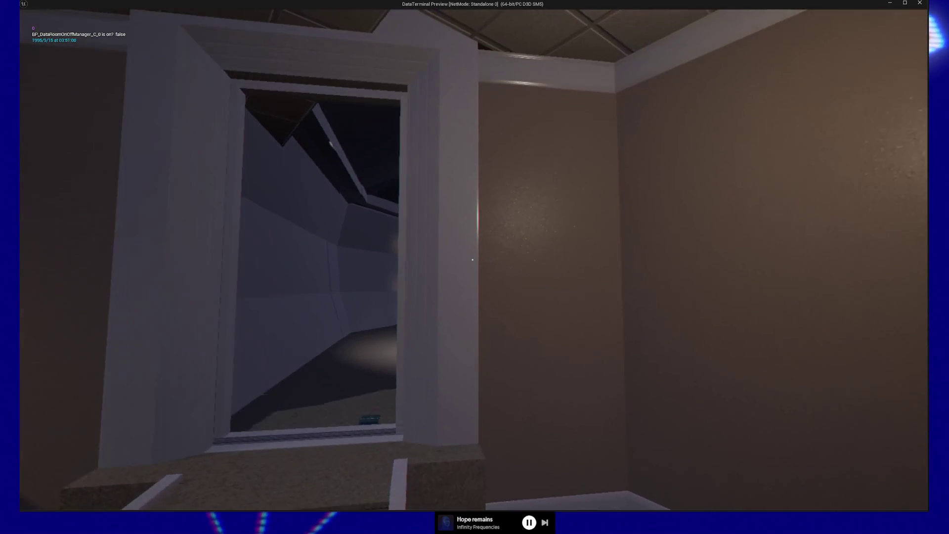
key(w)
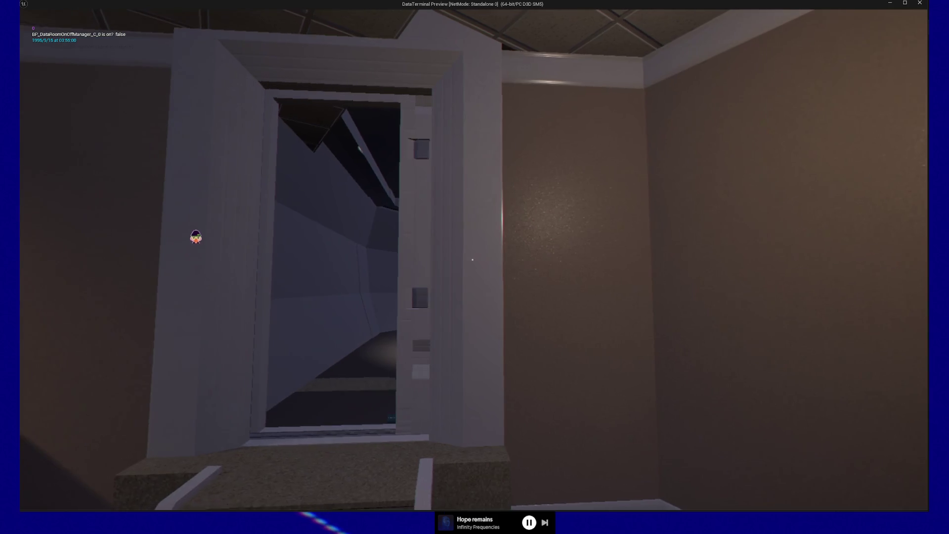
key(e)
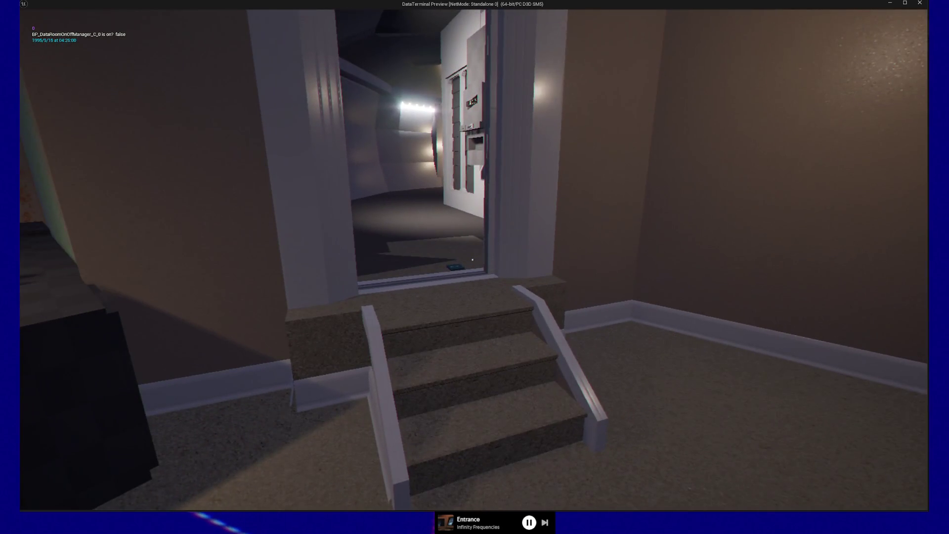
- Climb the stairs to look at the corridor terminal, then back down away from the doorway
key(w)
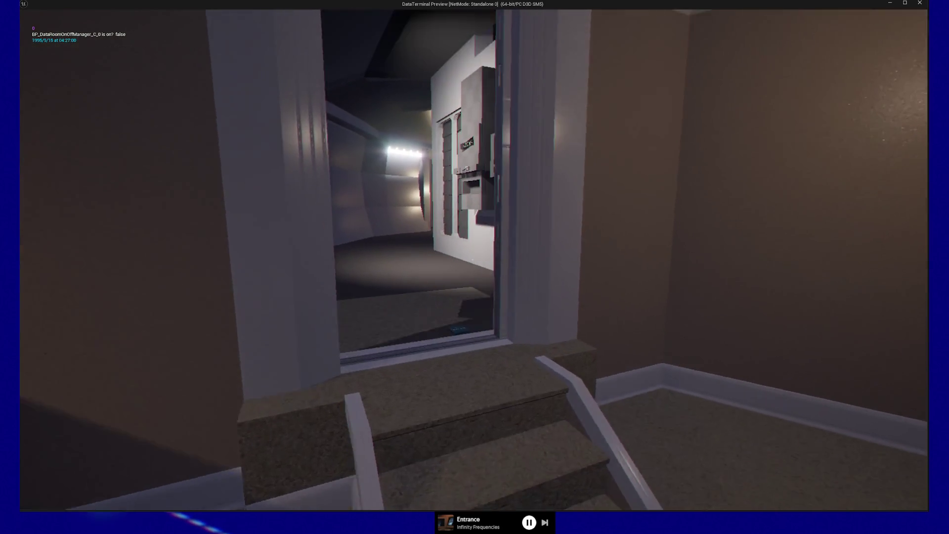
key(w)
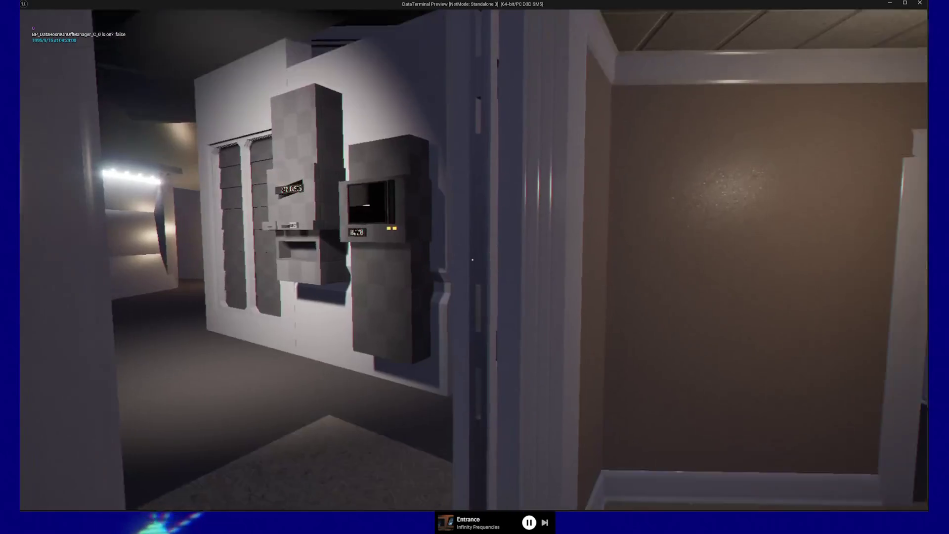
key(s)
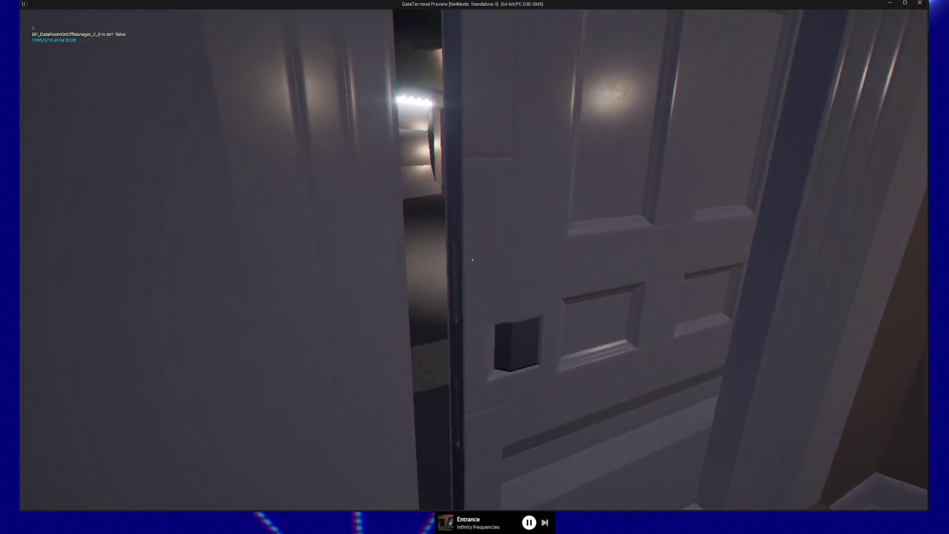
key(a)
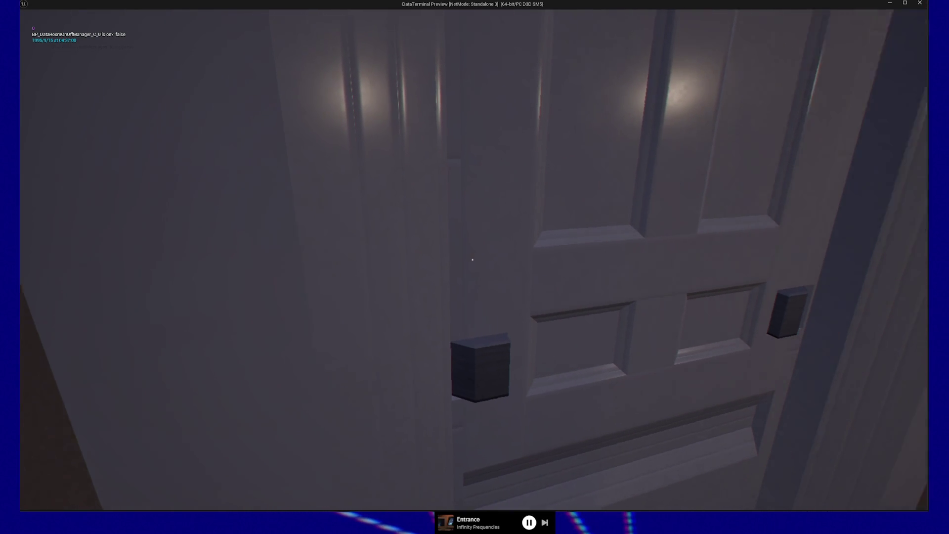
key(s)
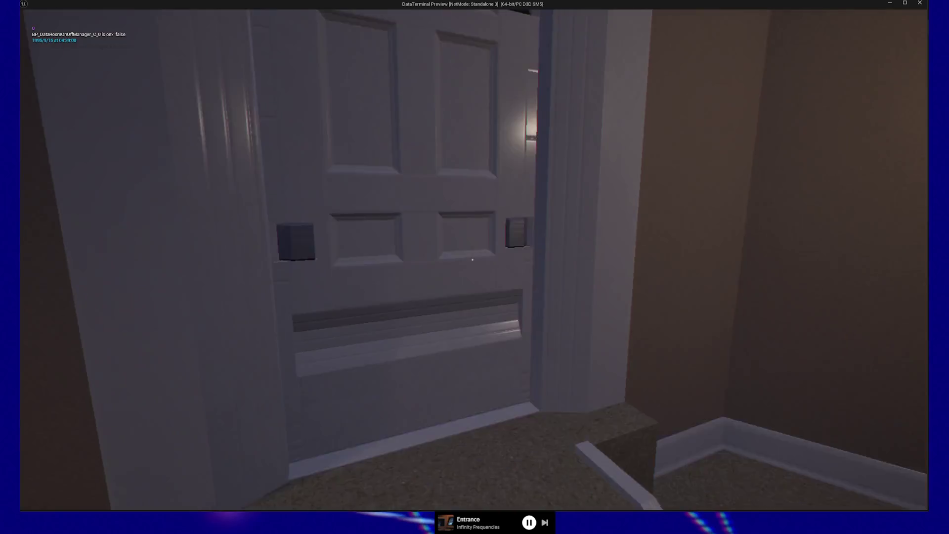
key(s)
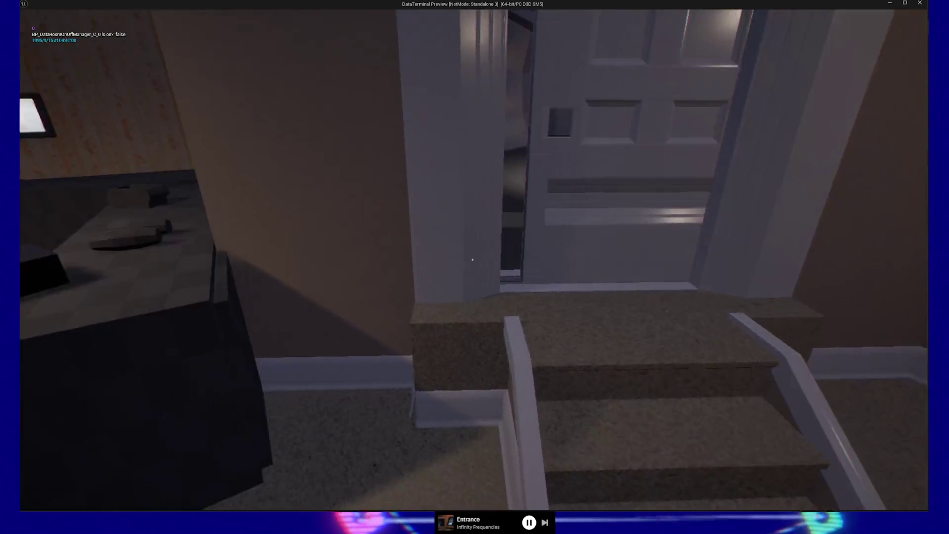
key(w)
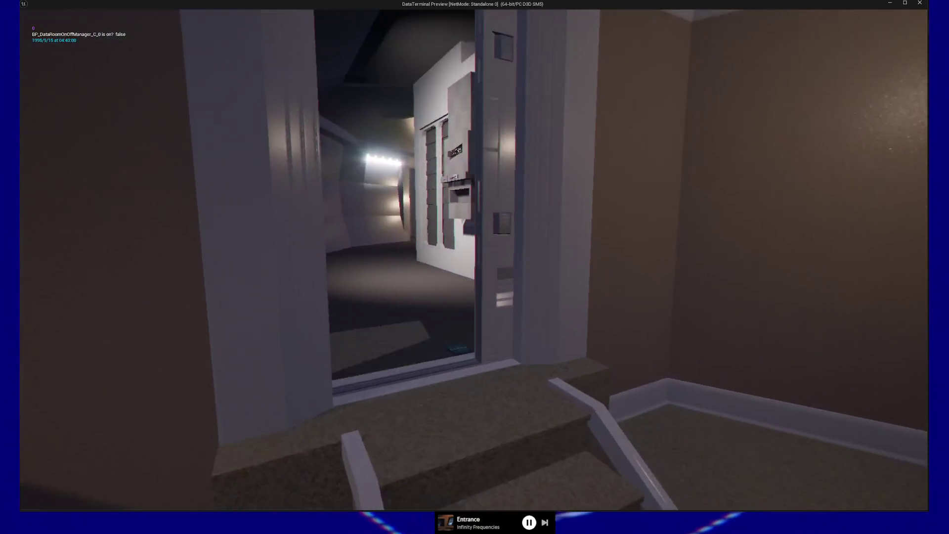
key(s)
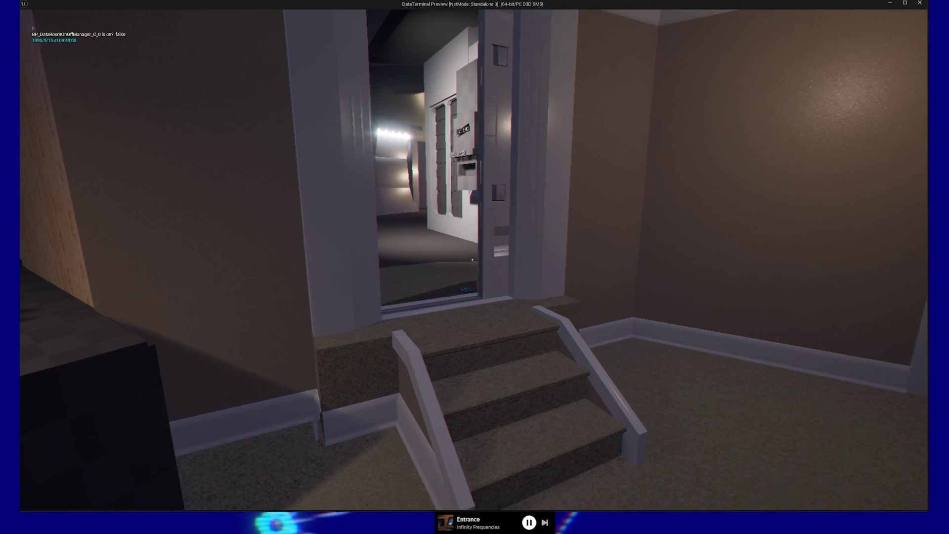
- Open and close the white door atop the stairs, then step back into the room
key(w)
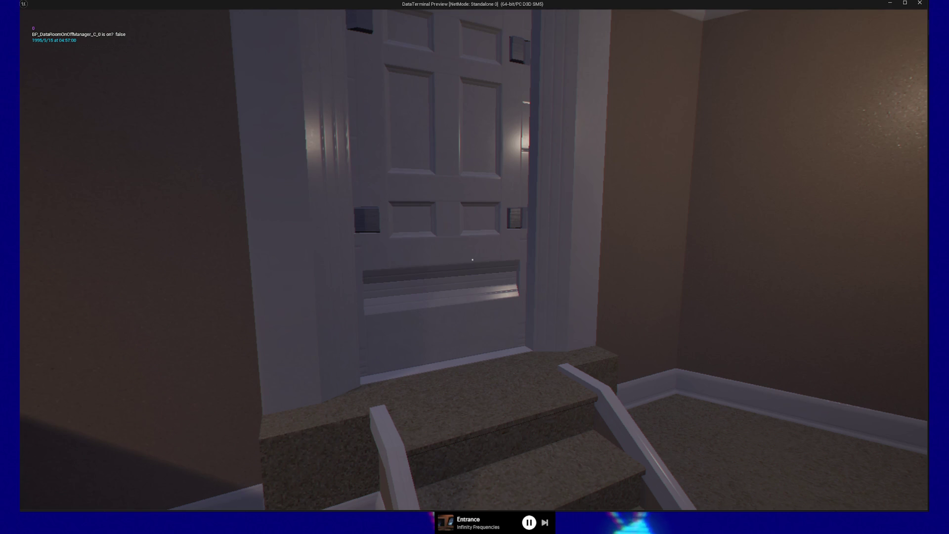
key(e)
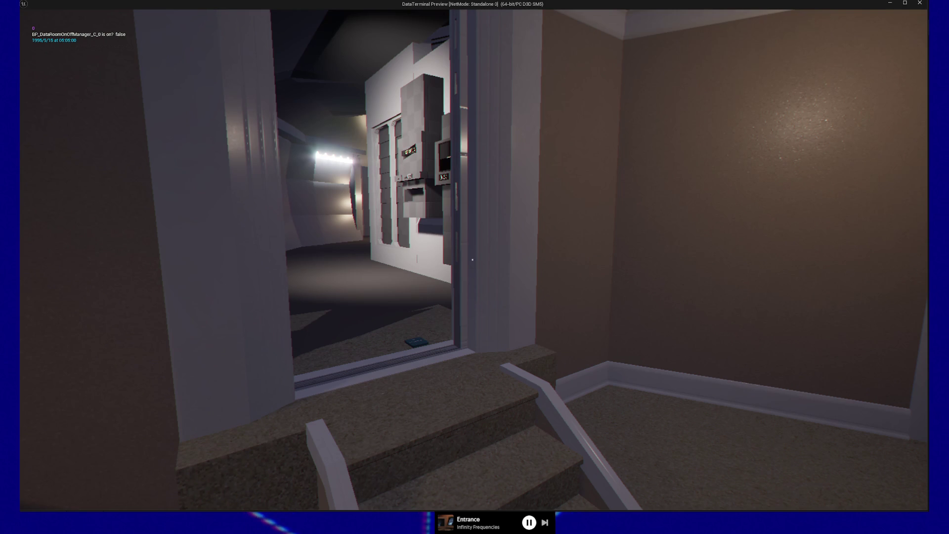
key(e)
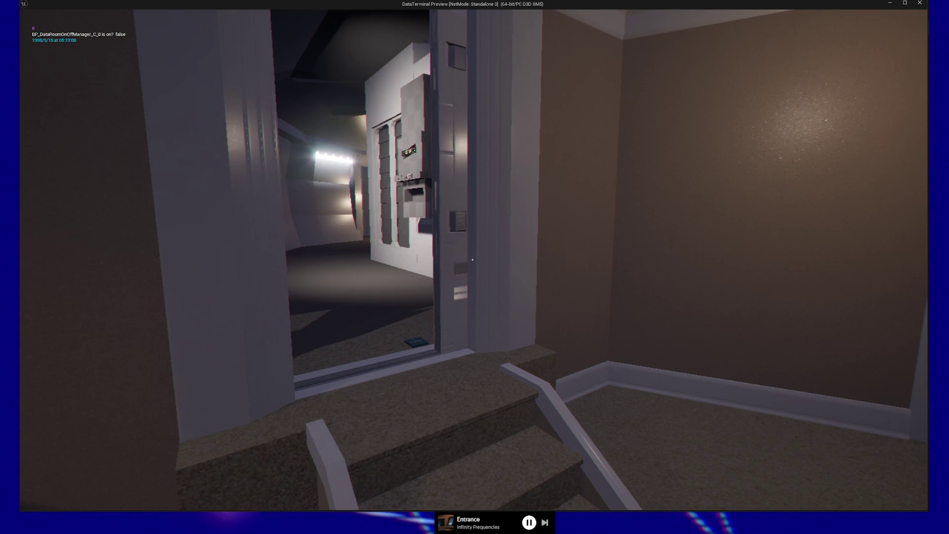
key(s)
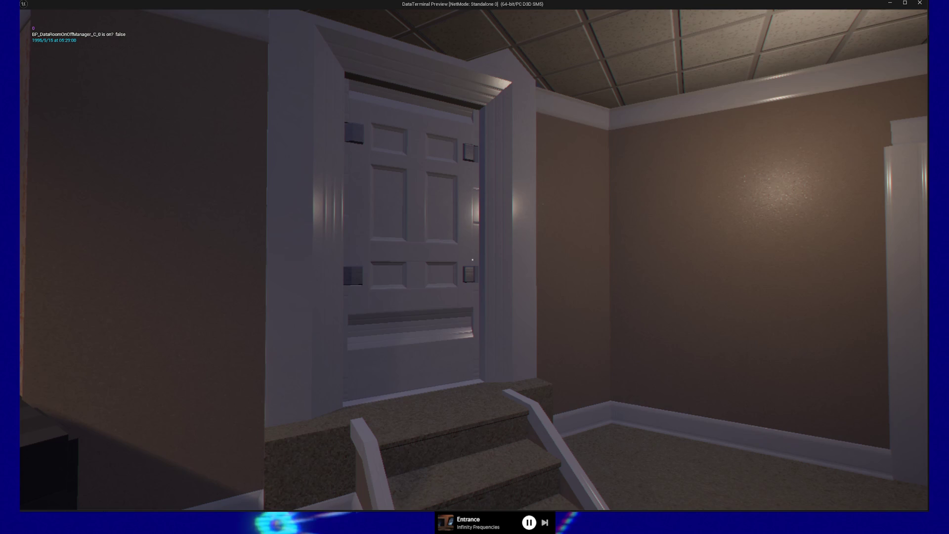
- Bring up the GAME PAUSED menu with Resume, Save, Load and Quit using Escape
key(Escape)
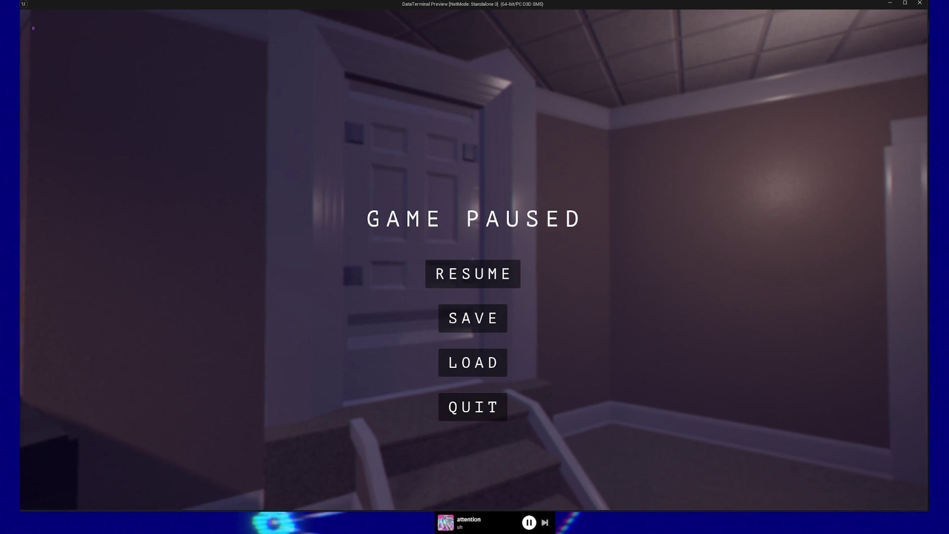
- Resume the game and look around the room toward the starry window, sofa and stairs
click(490, 272)
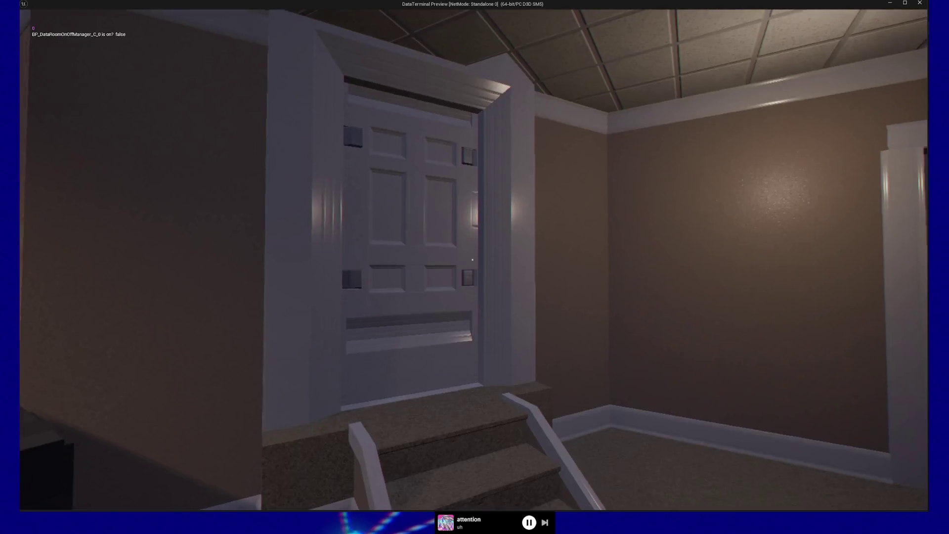
key(s)
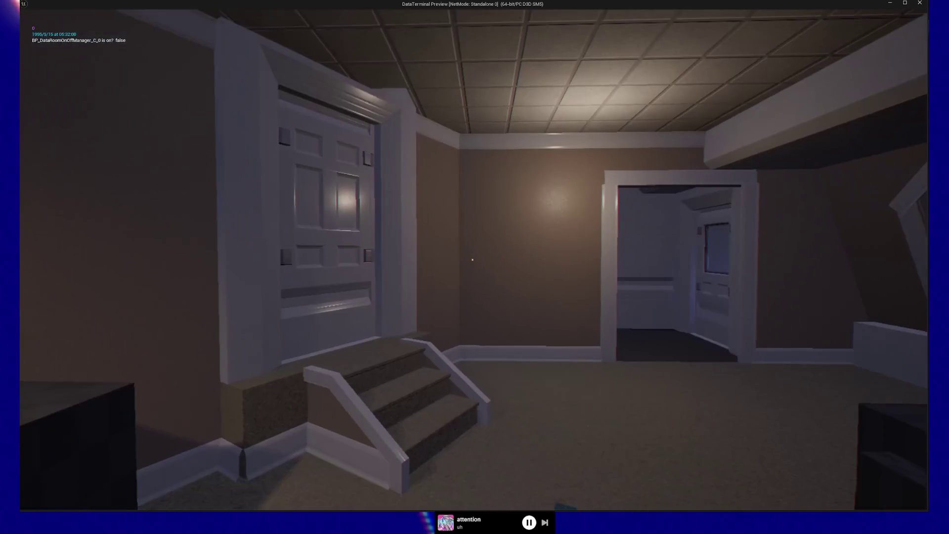
key(d)
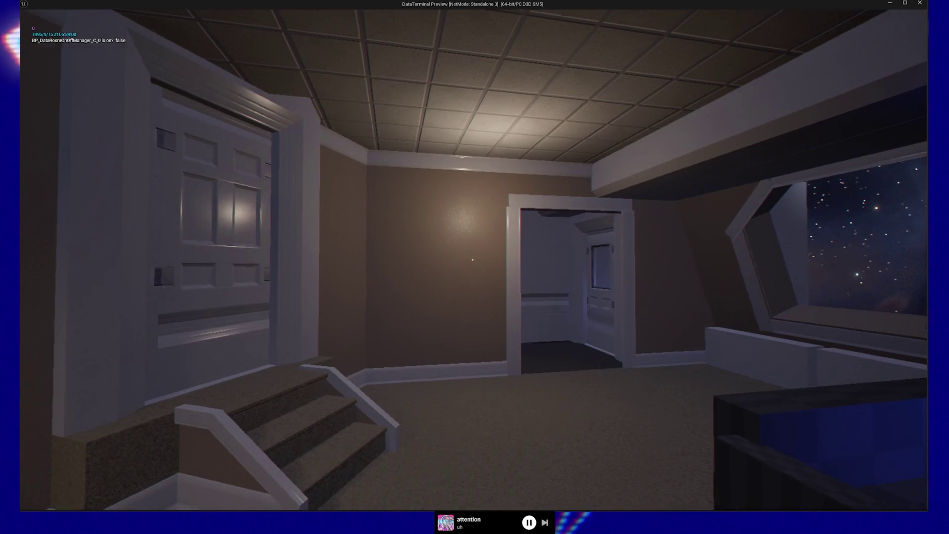
key(d)
key(s)
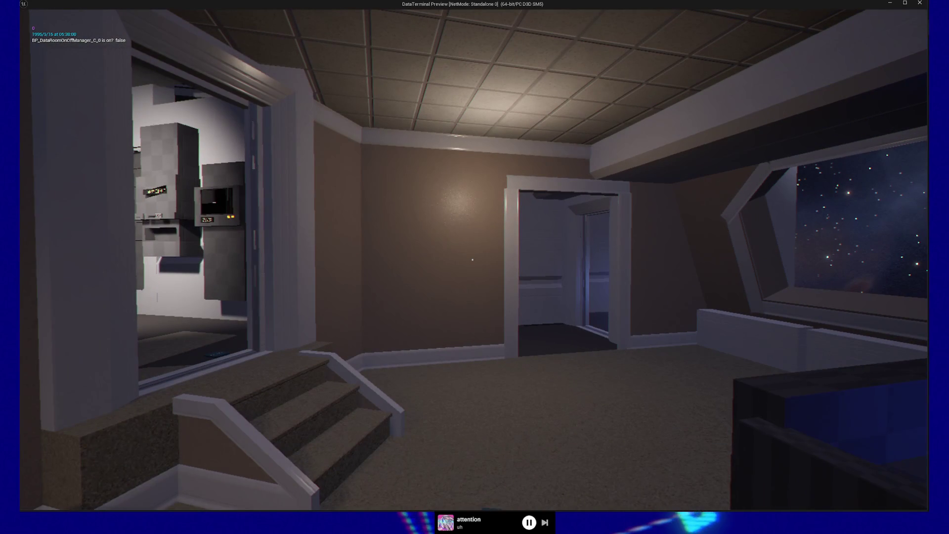
- Walk through the hallway into the dark starry-window room and turn to face the stairs
key(w)
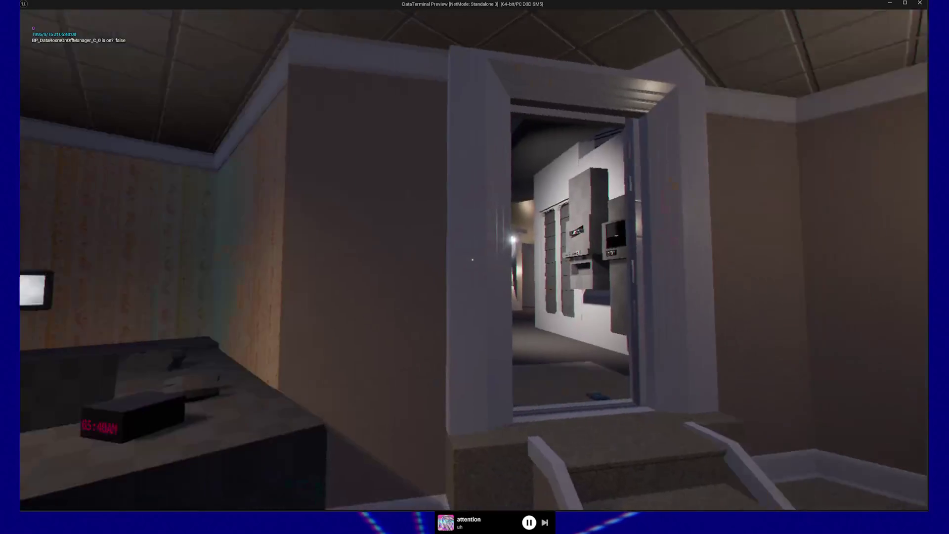
key(w)
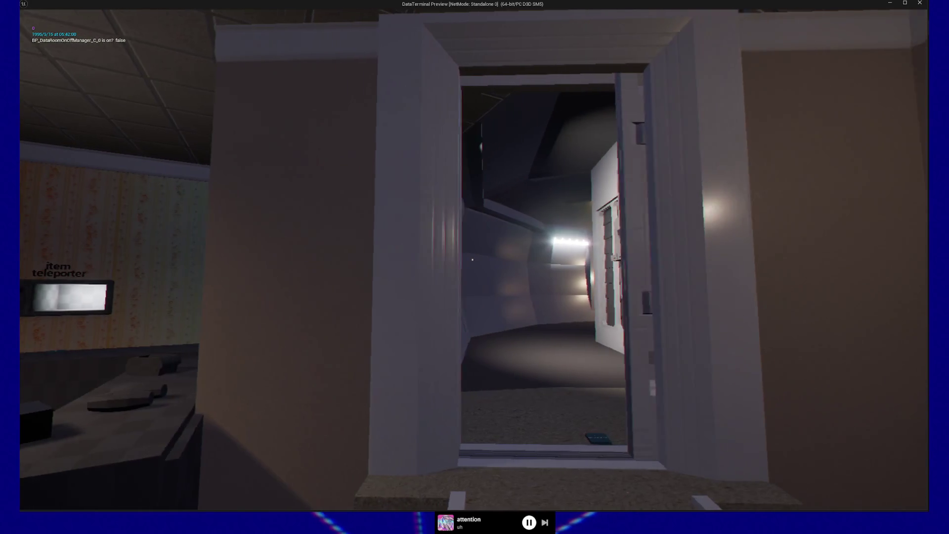
key(w)
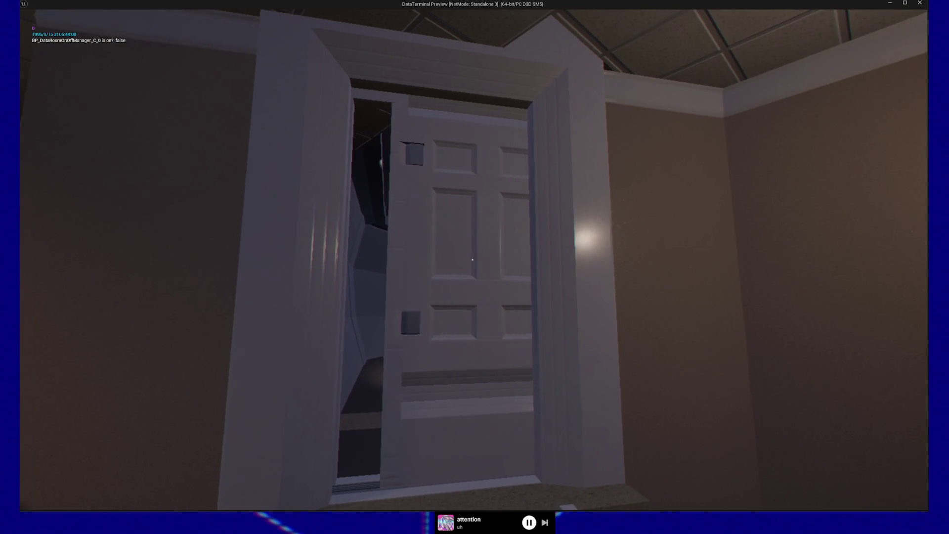
key(w)
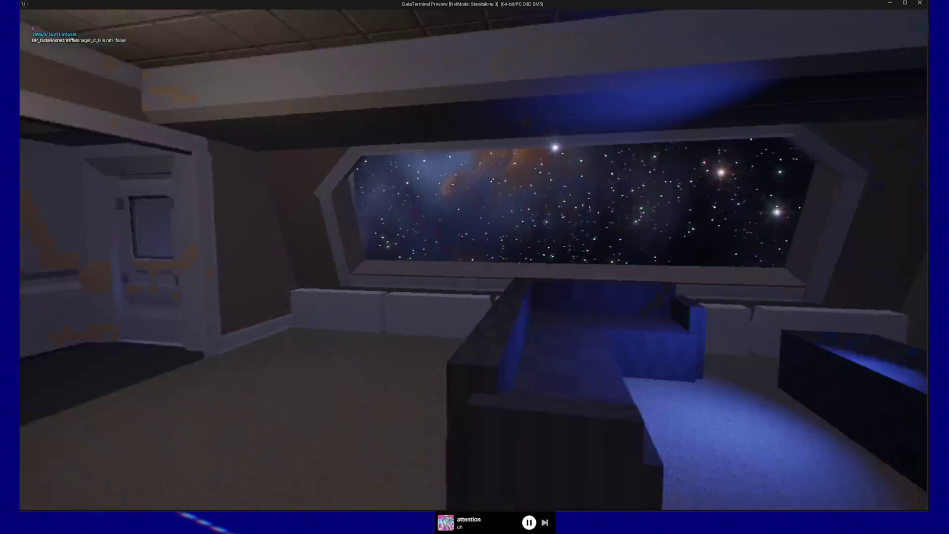
key(w)
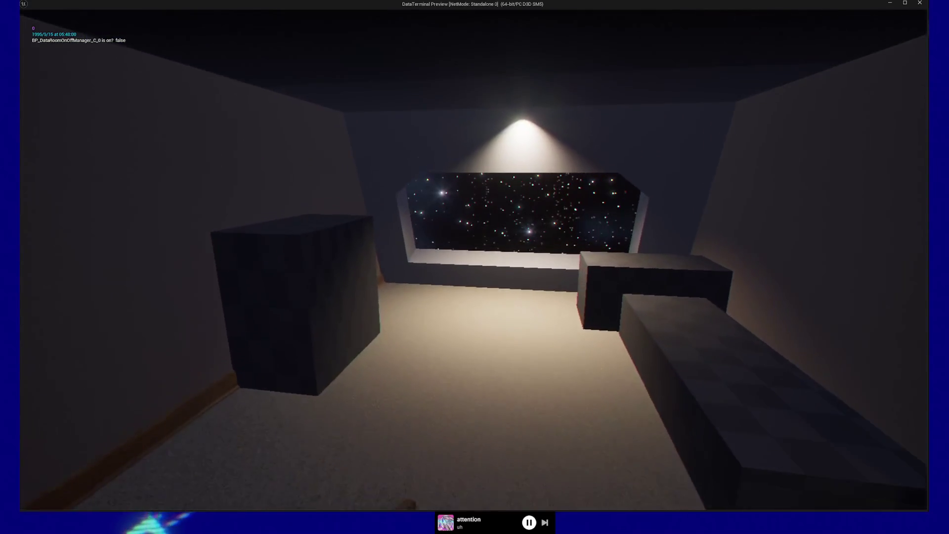
key(w)
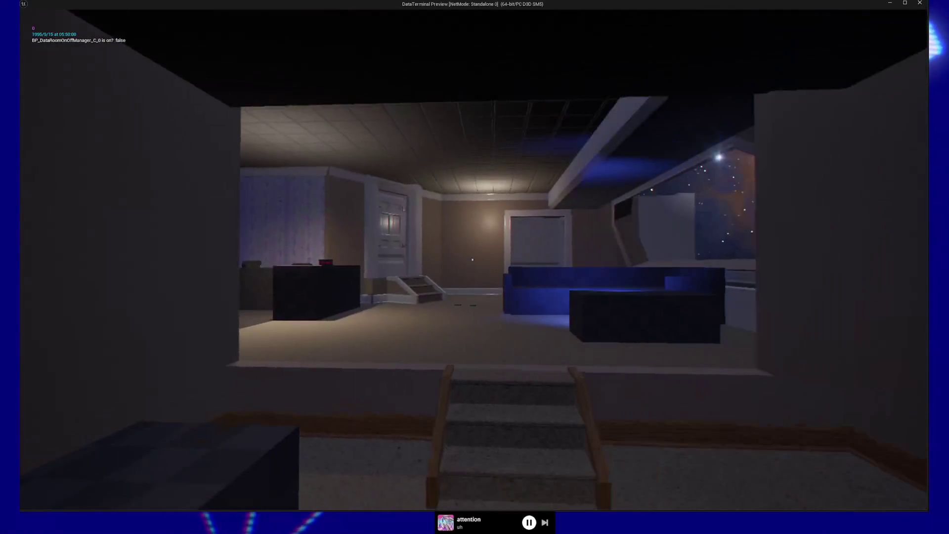
key(w)
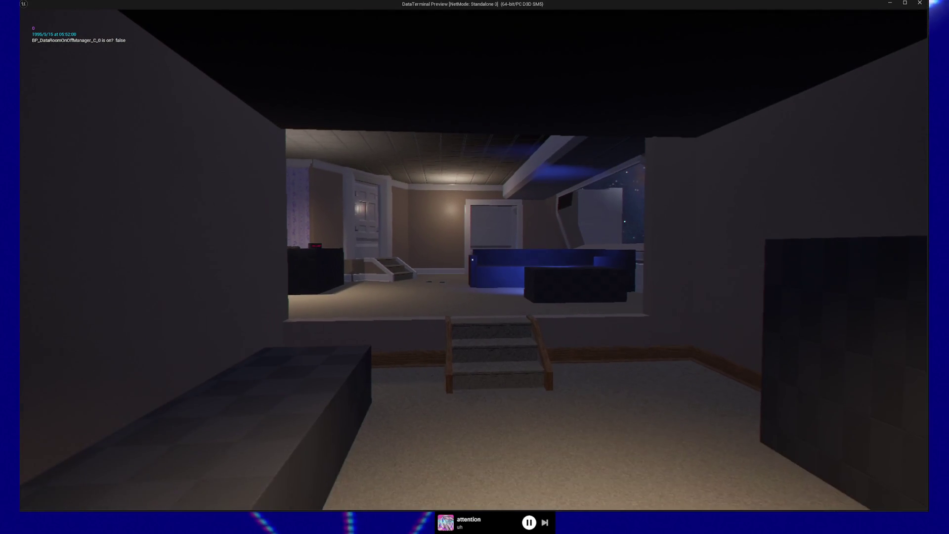
key(s)
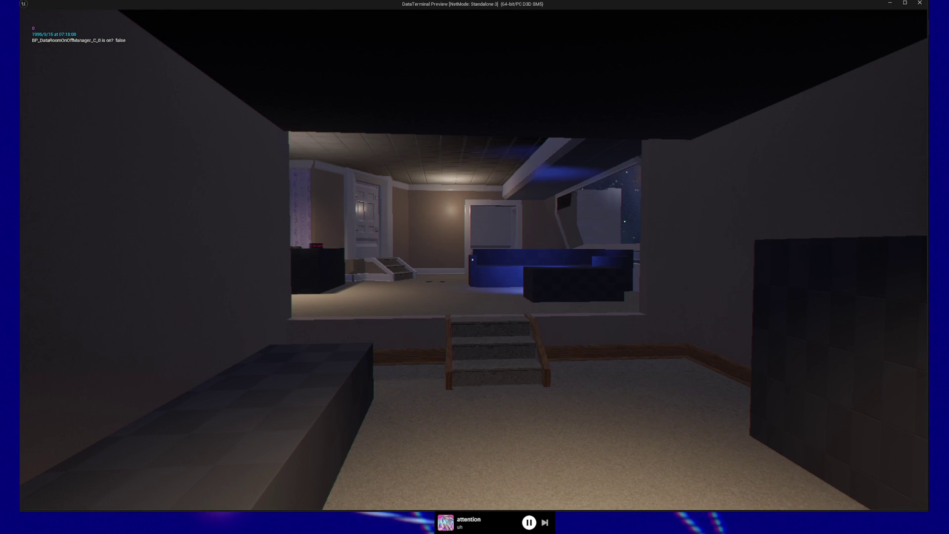
key(w)
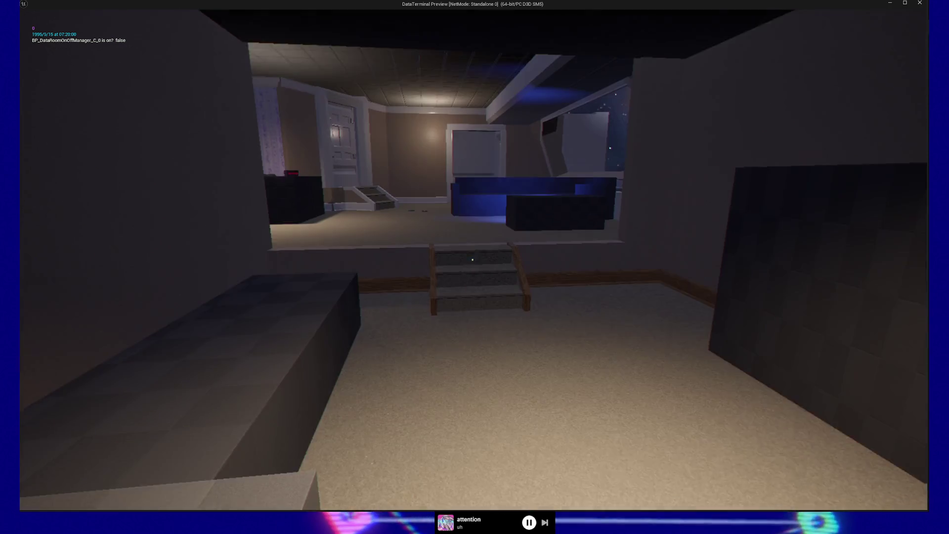
- Climb into the lit room, cross to the door by the small steps and open it
key(w)
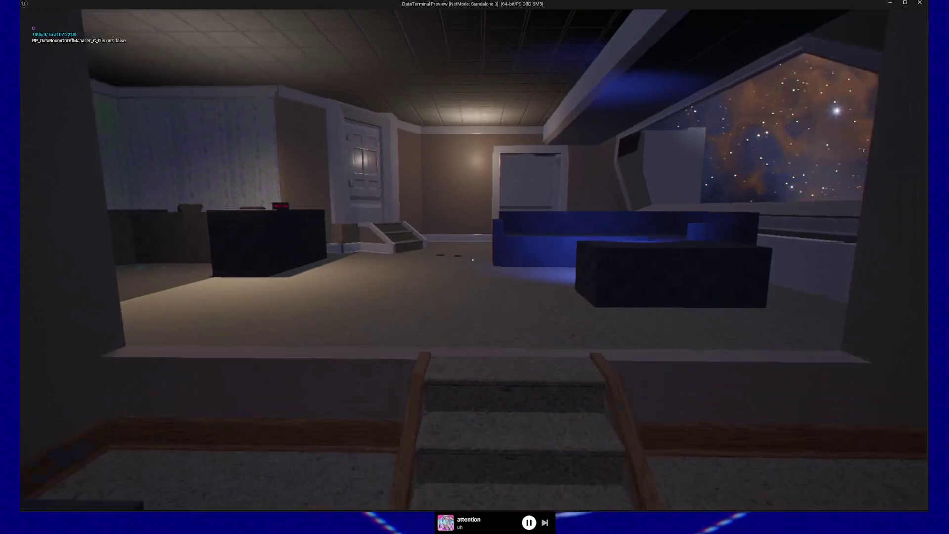
key(w)
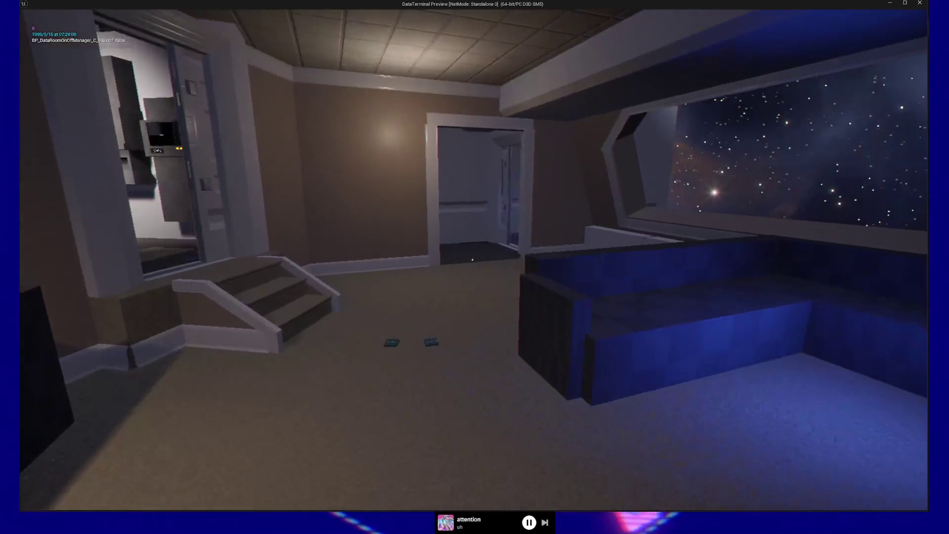
key(w)
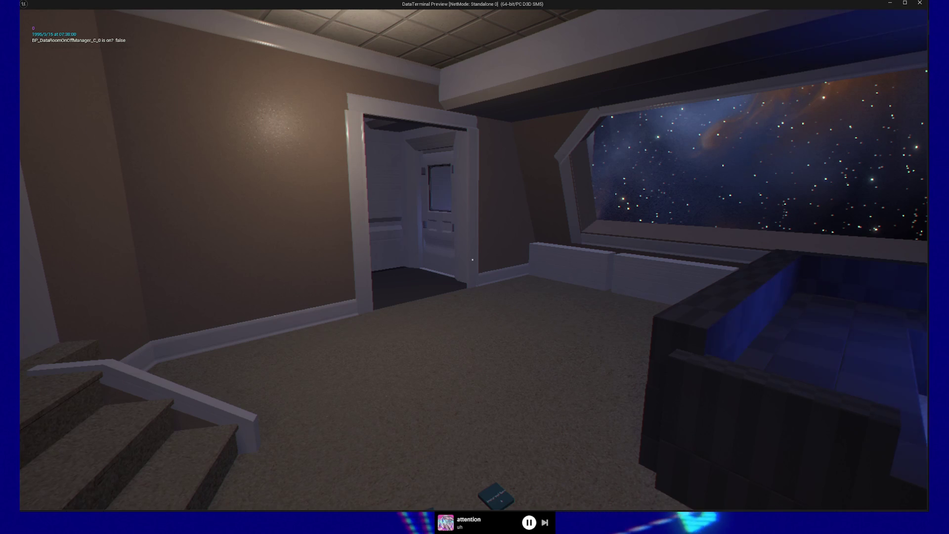
key(w)
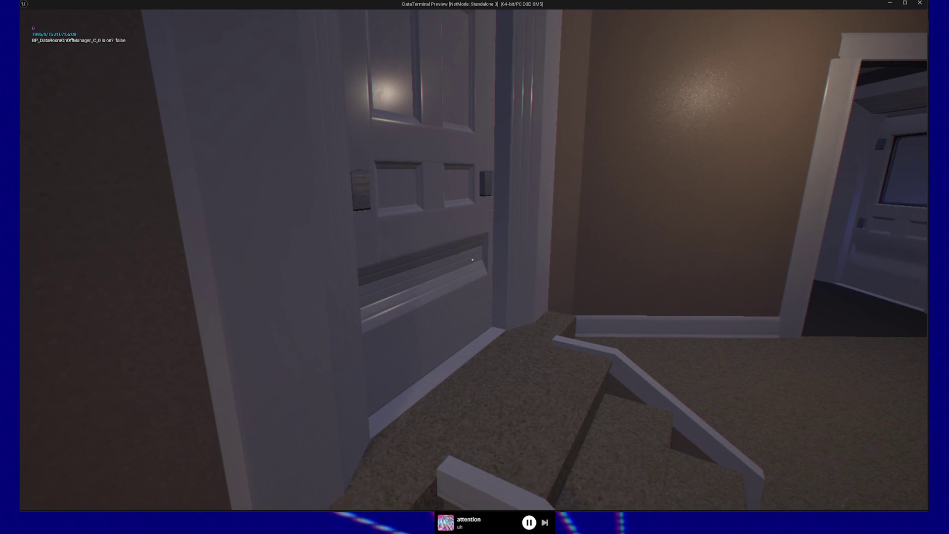
key(e)
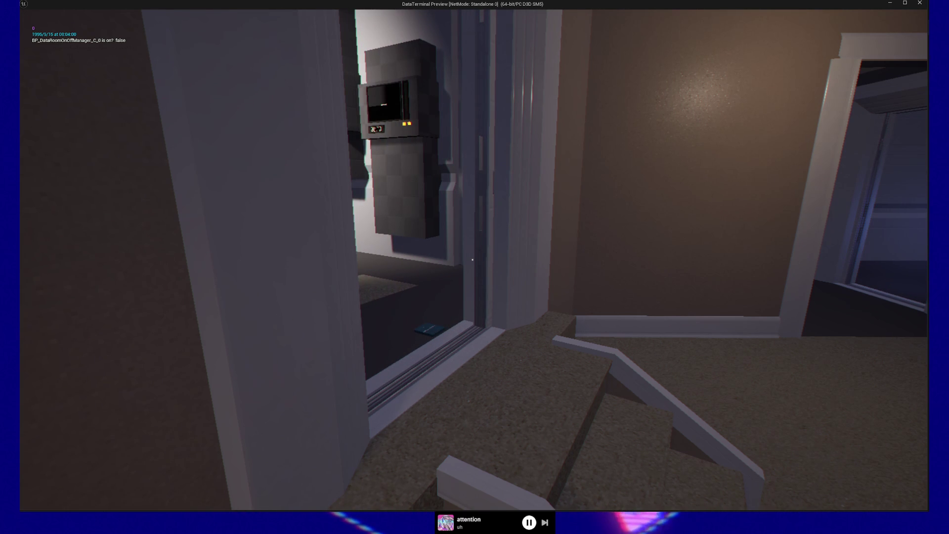
- Close and reopen the terminal-room door, then head back up the steps
key(e)
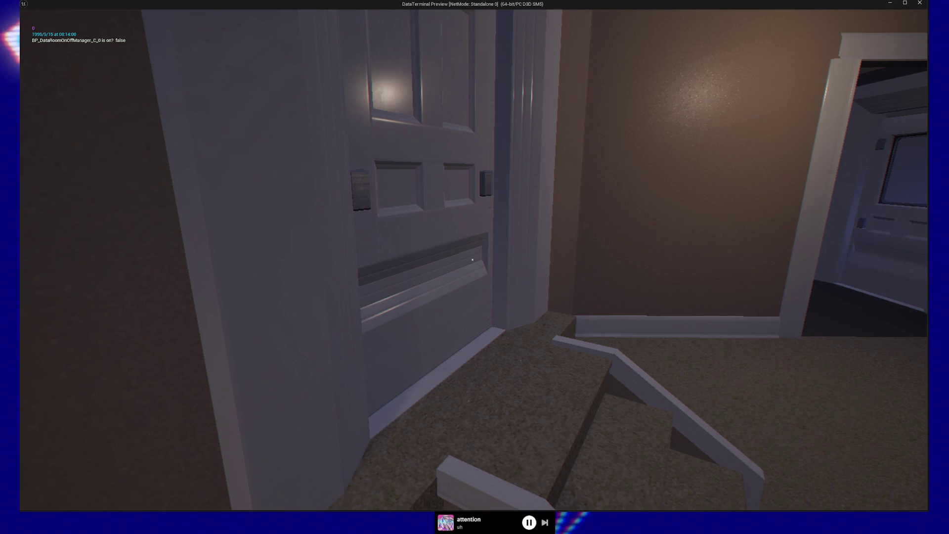
key(e)
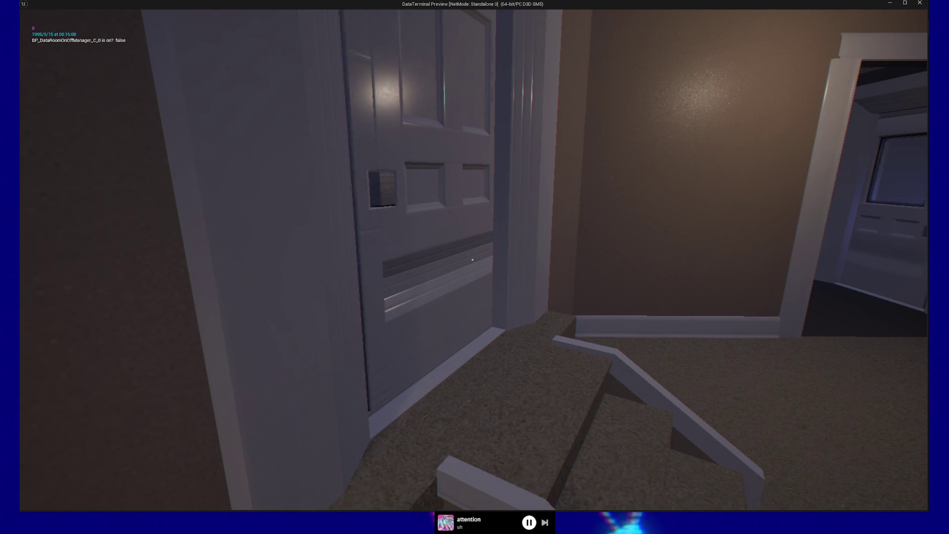
key(w)
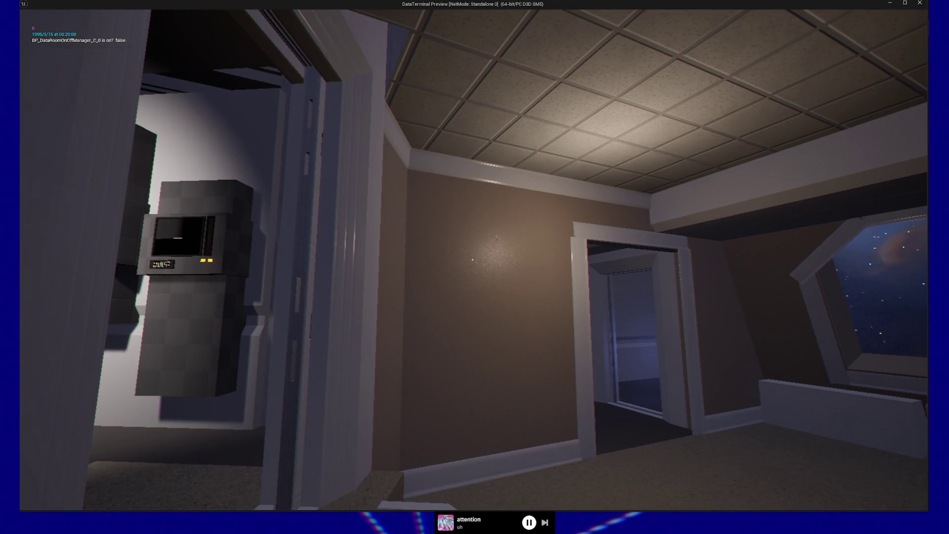
- Circle past the dark desk boxes and return facing the stairs and couch
key(w)
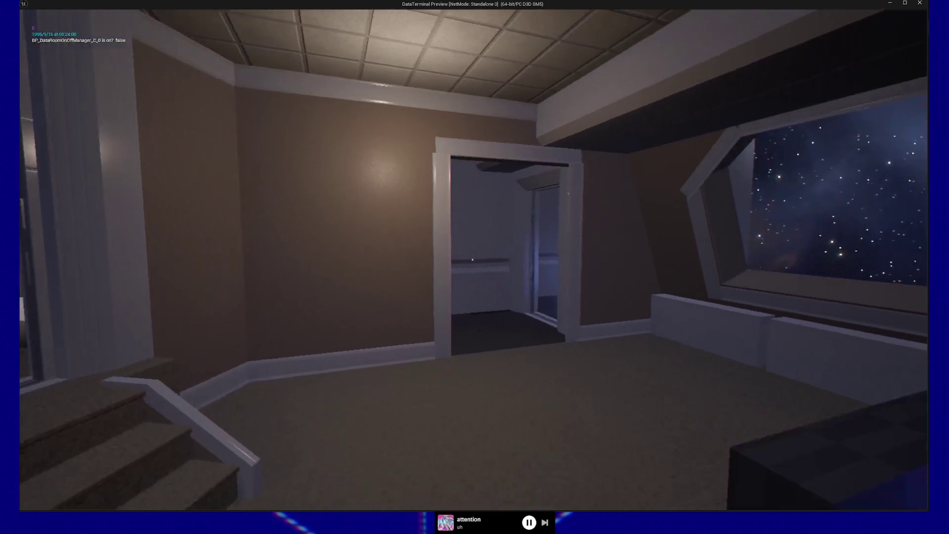
mouse_move(472, 260)
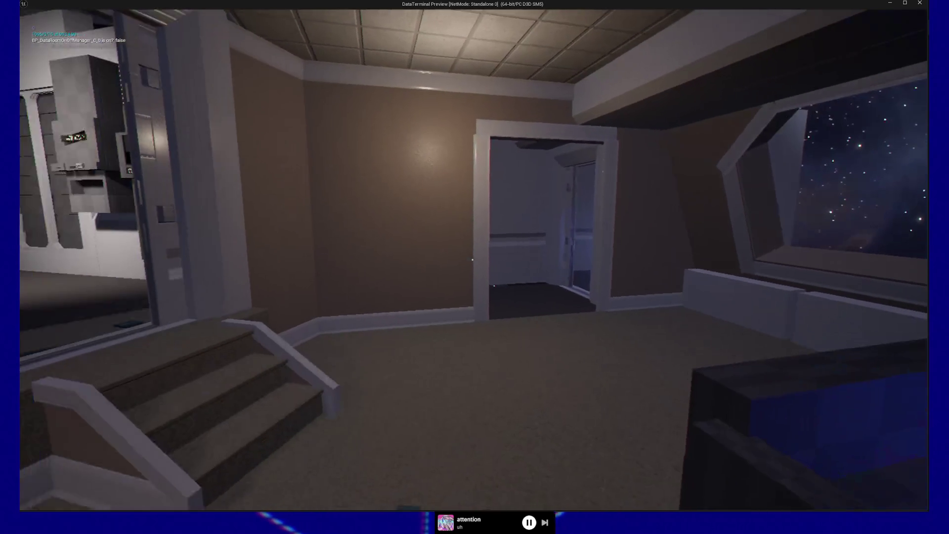
key(w)
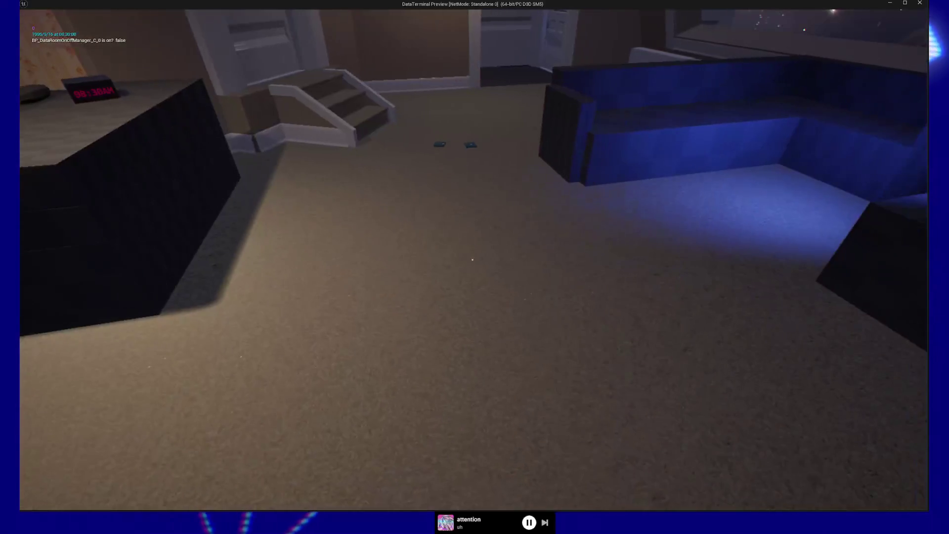
key(s)
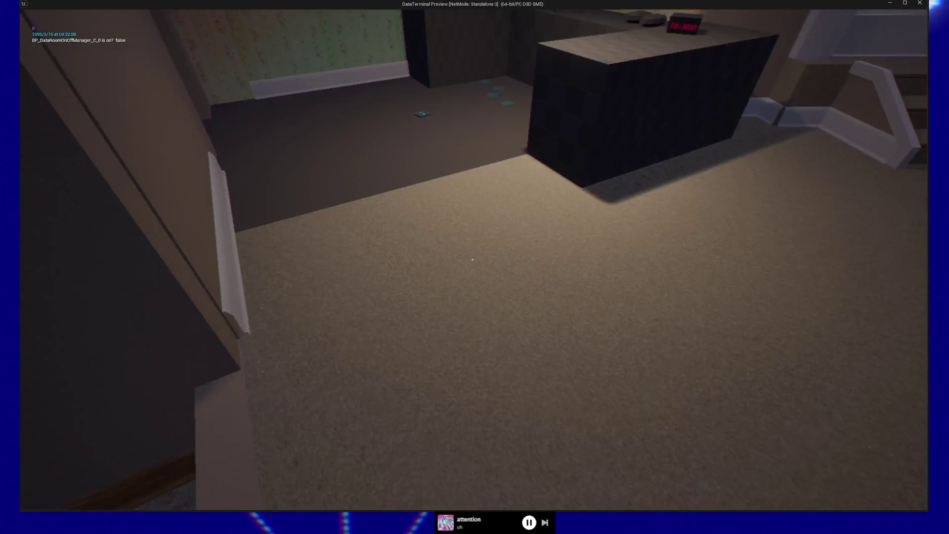
key(s)
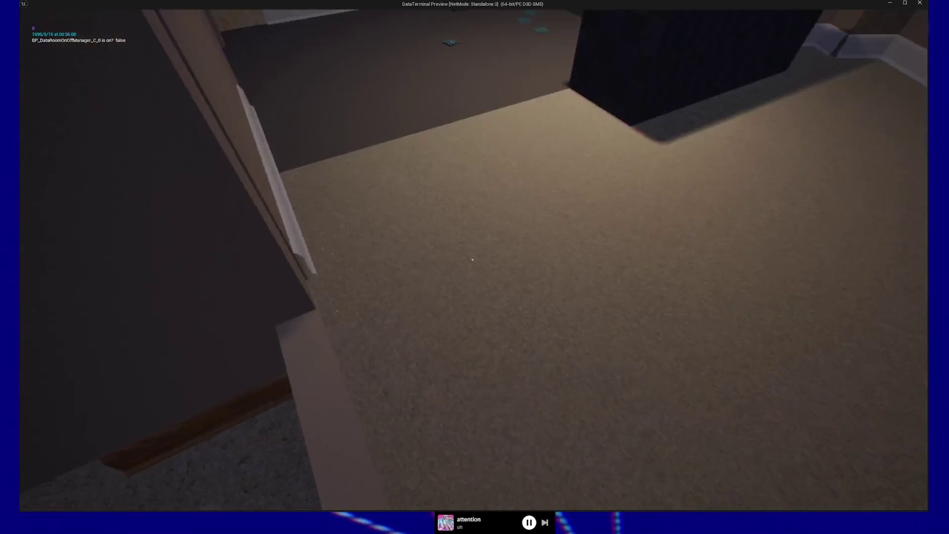
key(w)
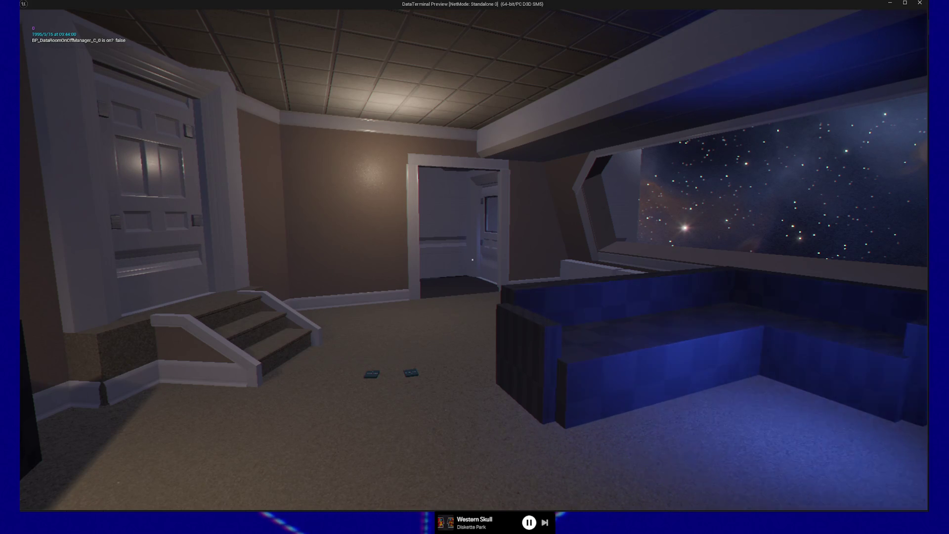
- Back up to view the wall clock and starry window, then walk toward the wall corner
key(s)
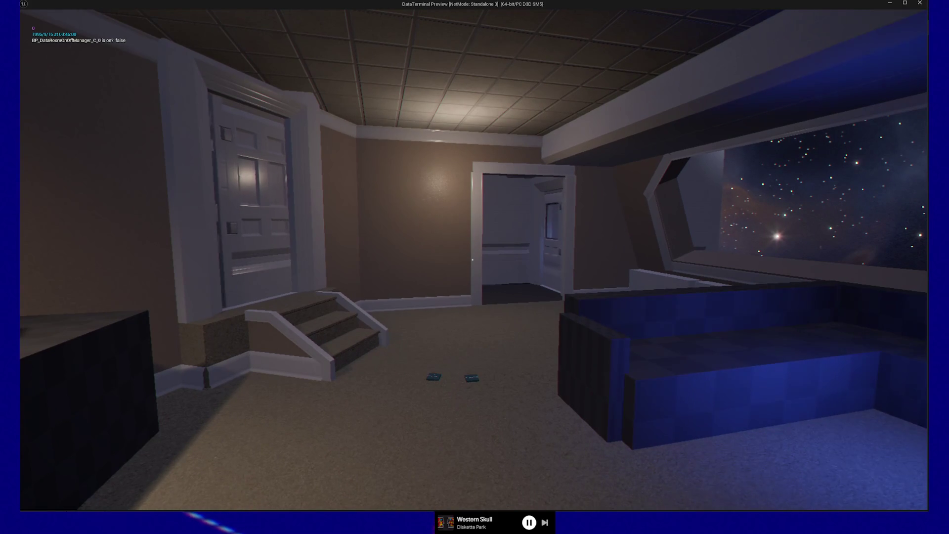
key(s)
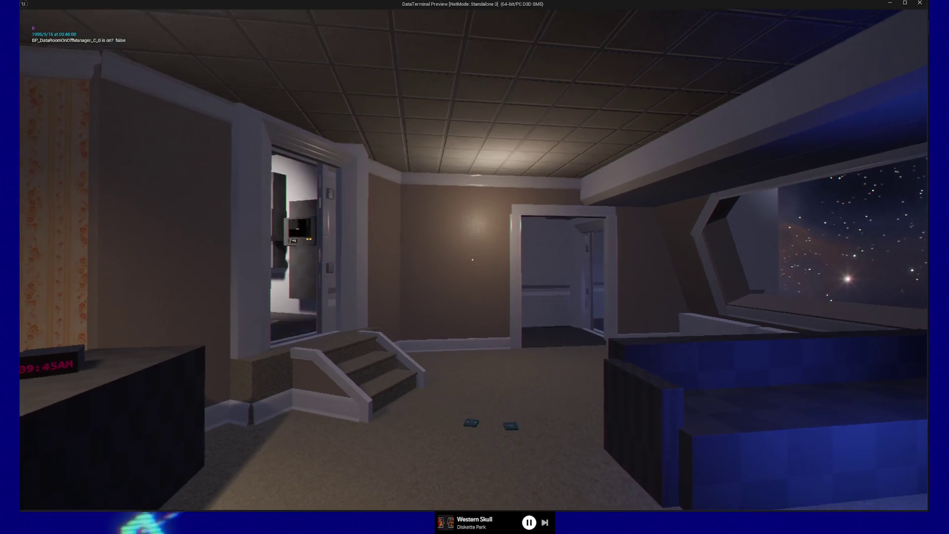
key(s)
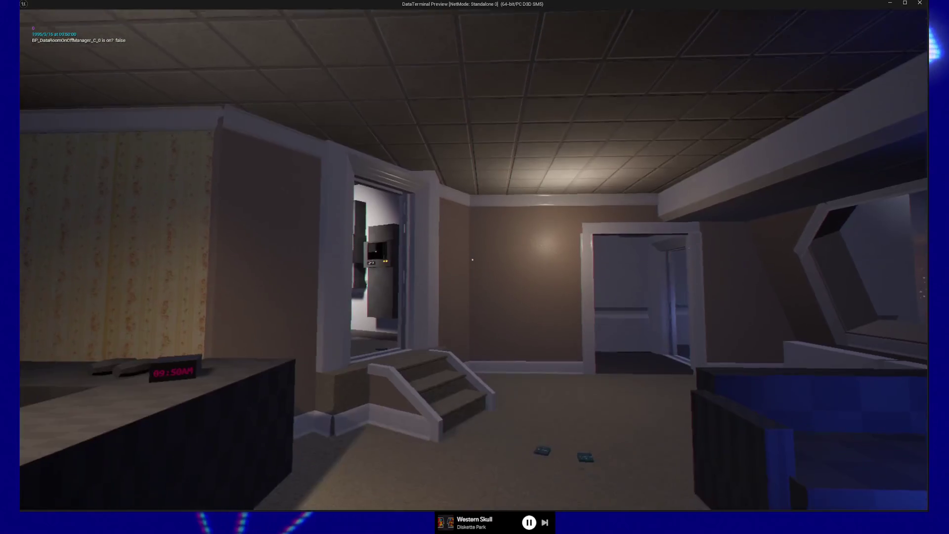
key(w)
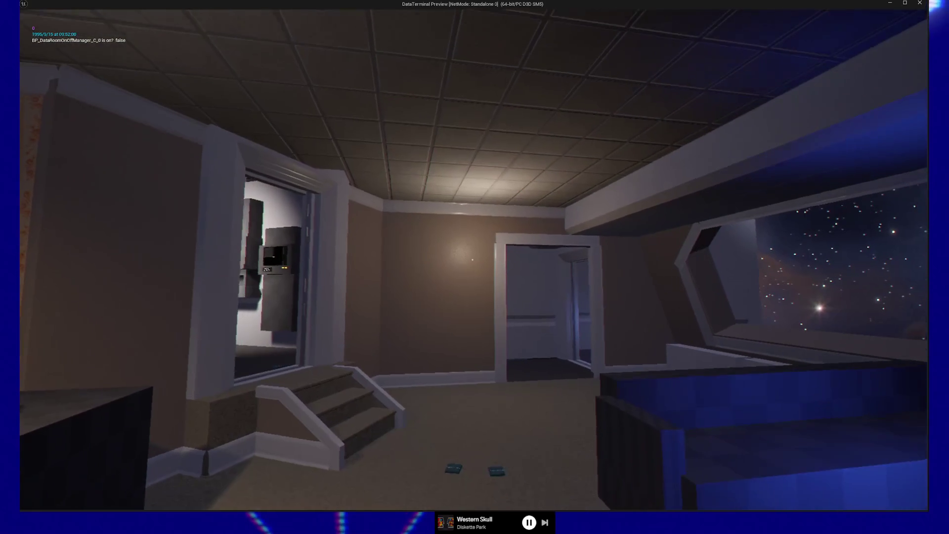
key(w)
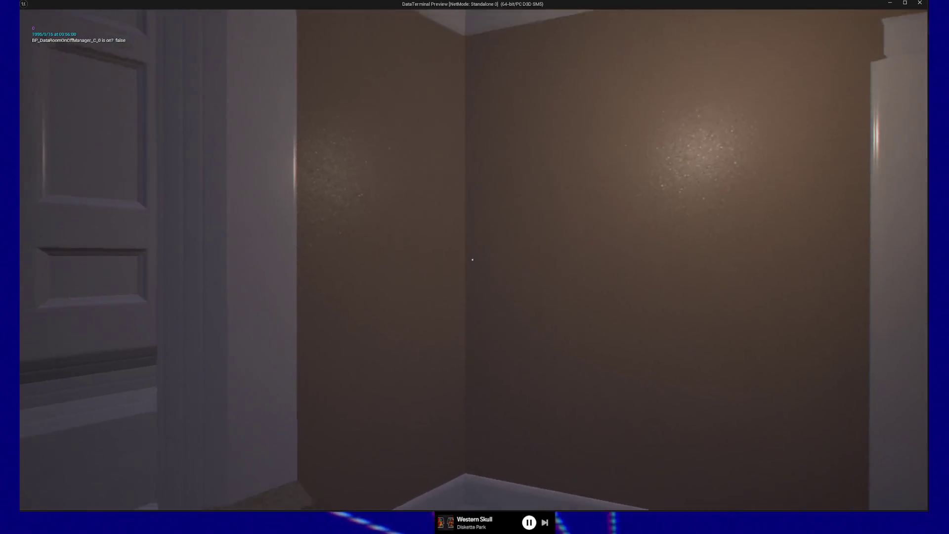
- Step back toward the stairs and starfield window, then switch the preview to wireframe with F1
key(s)
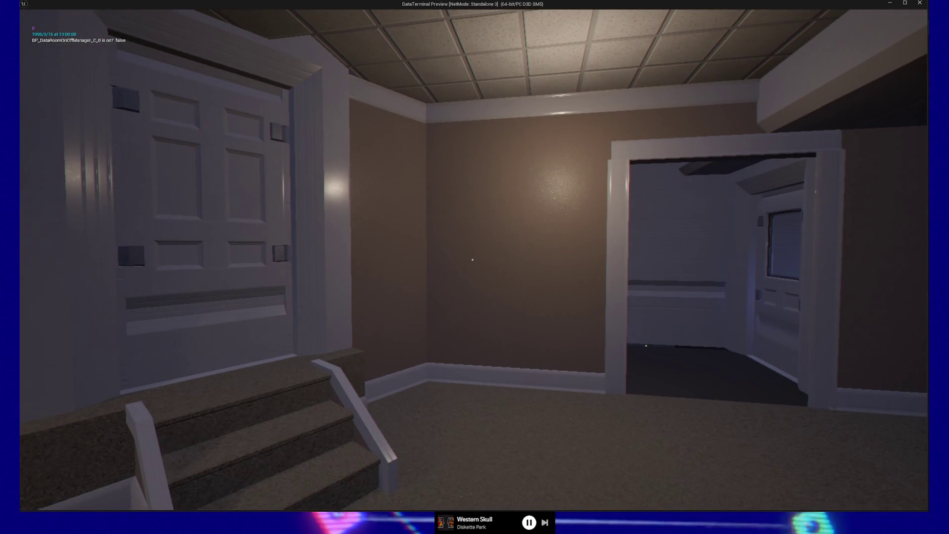
key(s)
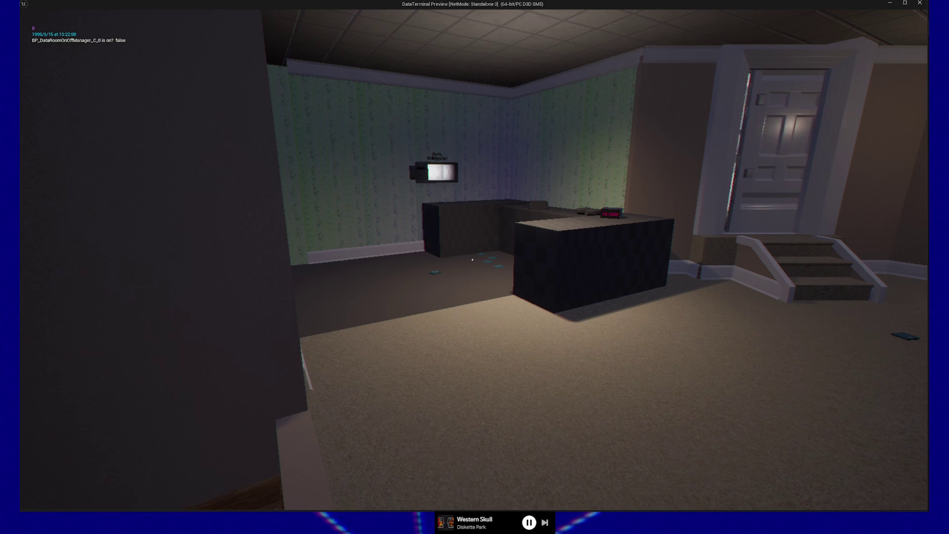
key(F1)
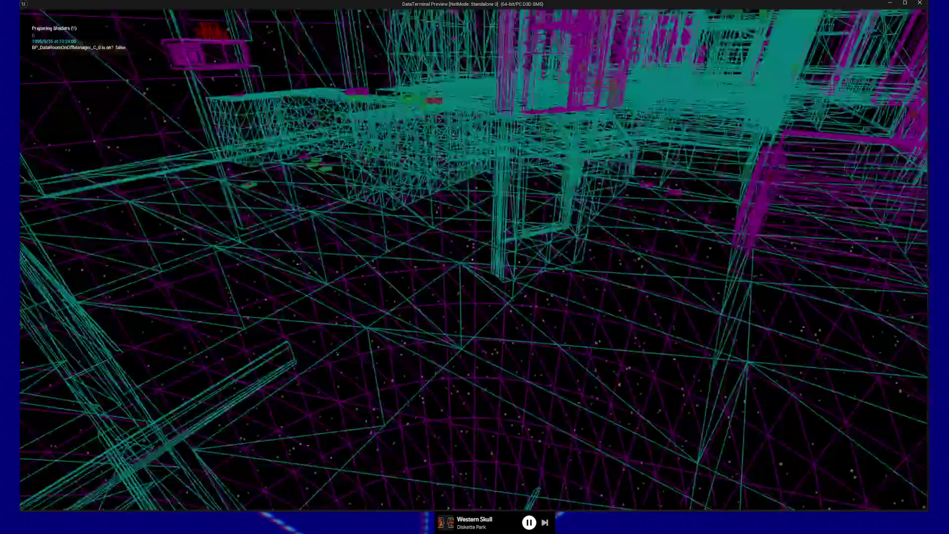
- Walk through the wireframe room toward the stairs, then restore lit rendering with F3
key(a)
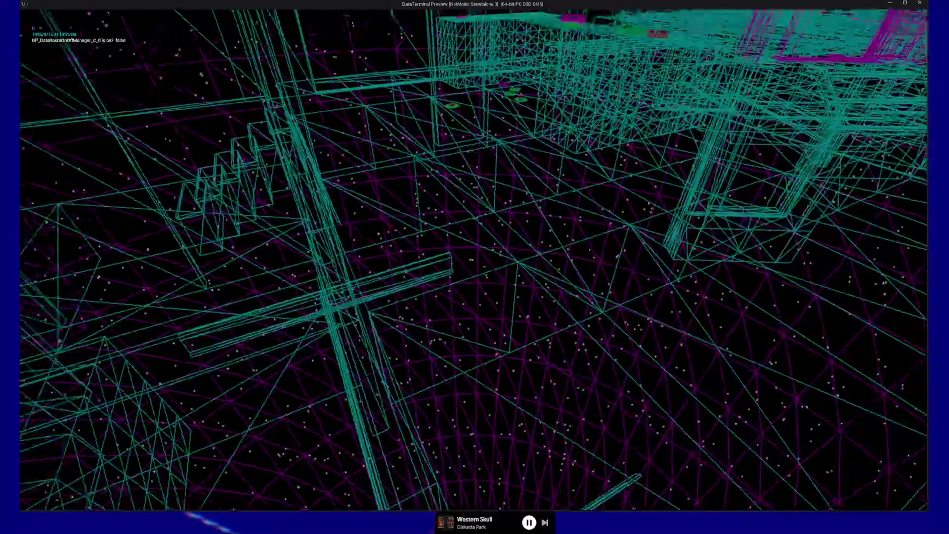
key(w)
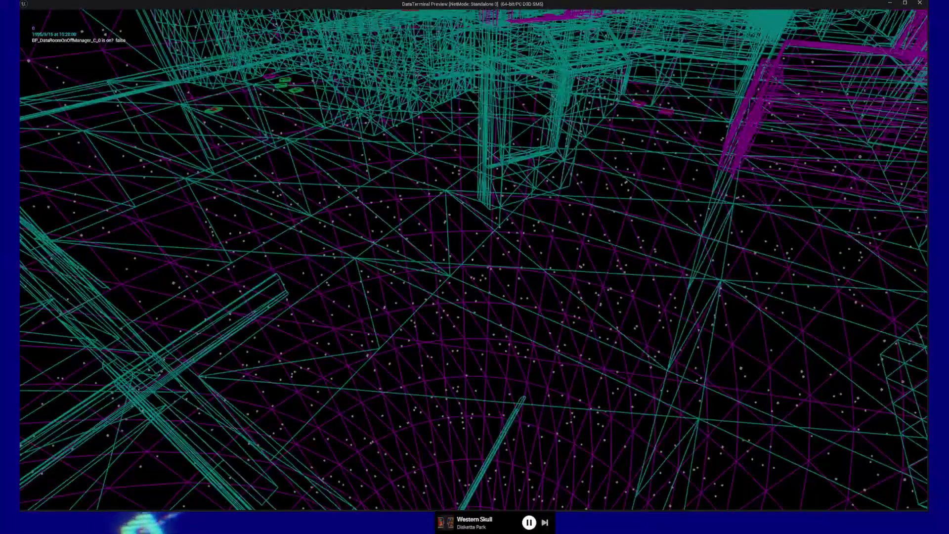
key(w)
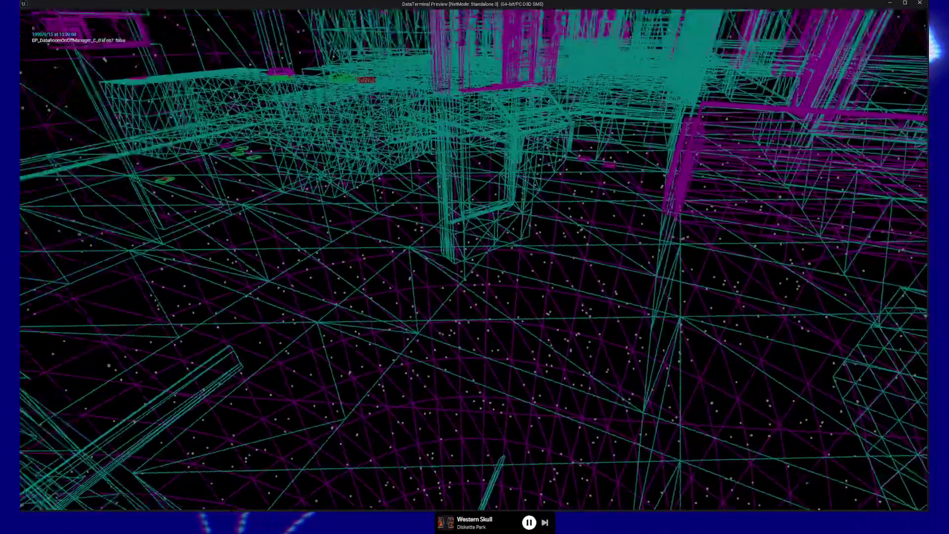
key(w)
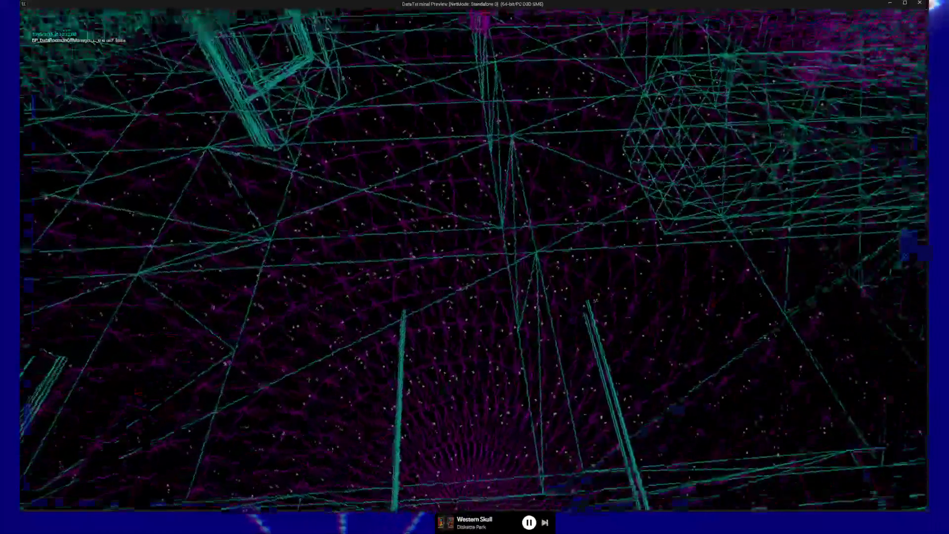
key(w)
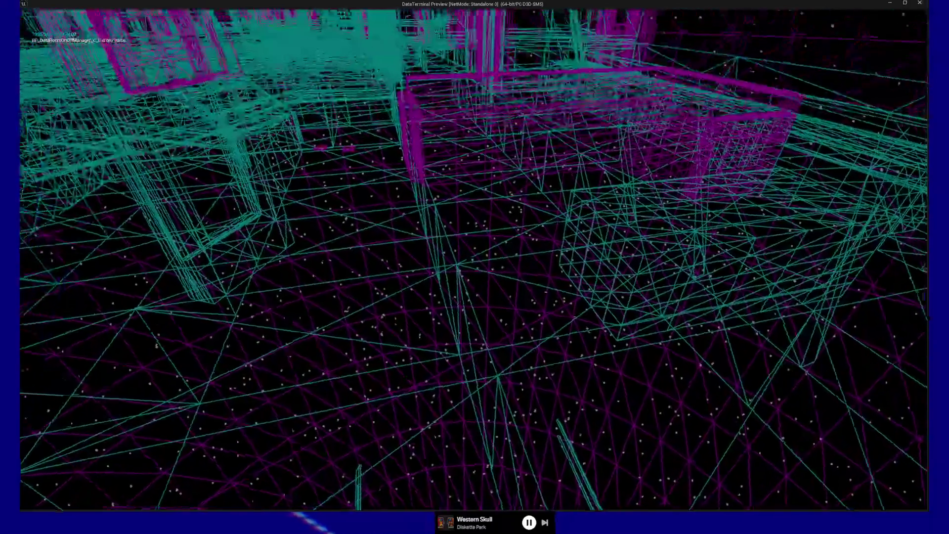
key(F3)
key(F3)
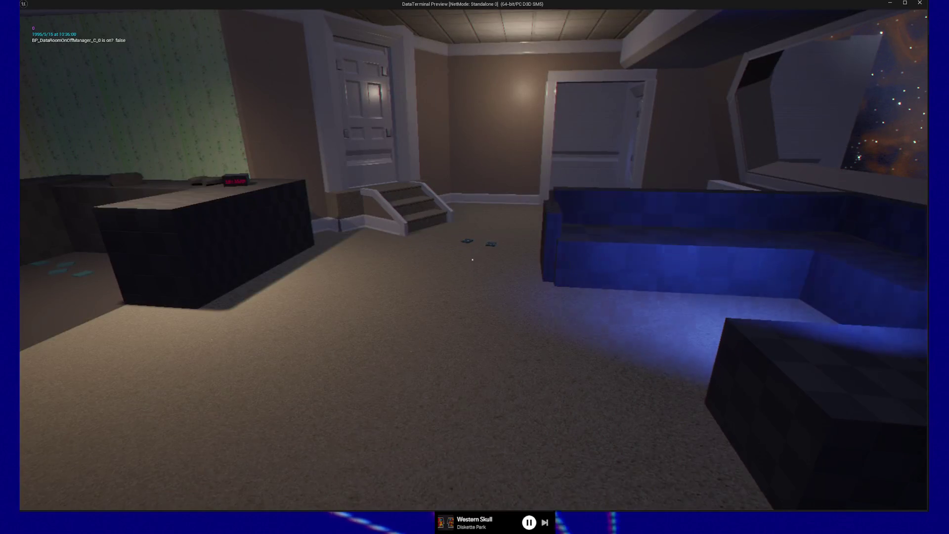
key(F3)
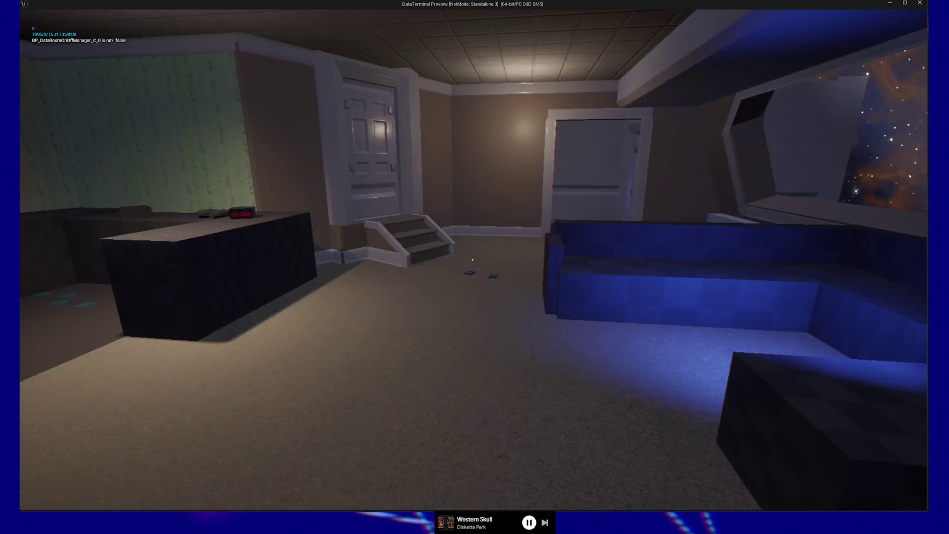
- Walk past the desk, stairs and couch over to the nebula starfield window
key(w)
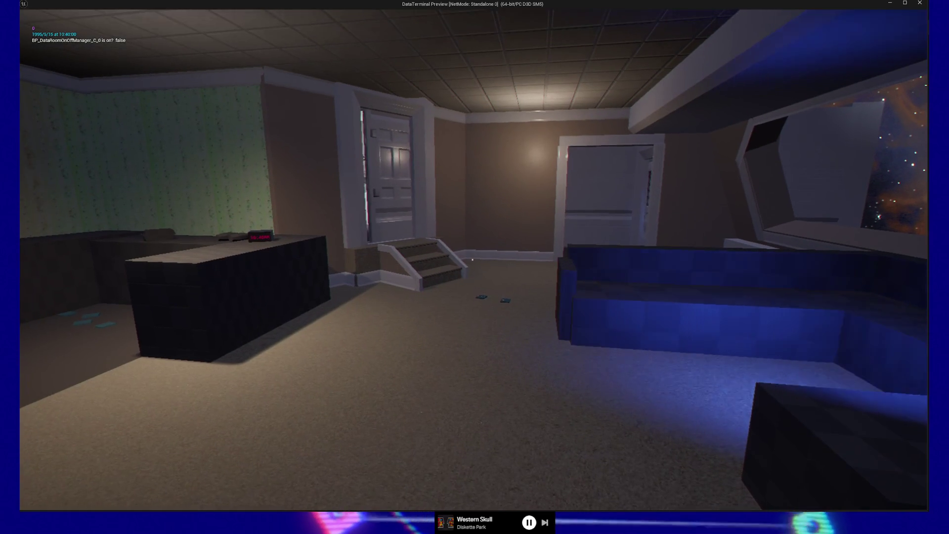
mouse_move(472, 260)
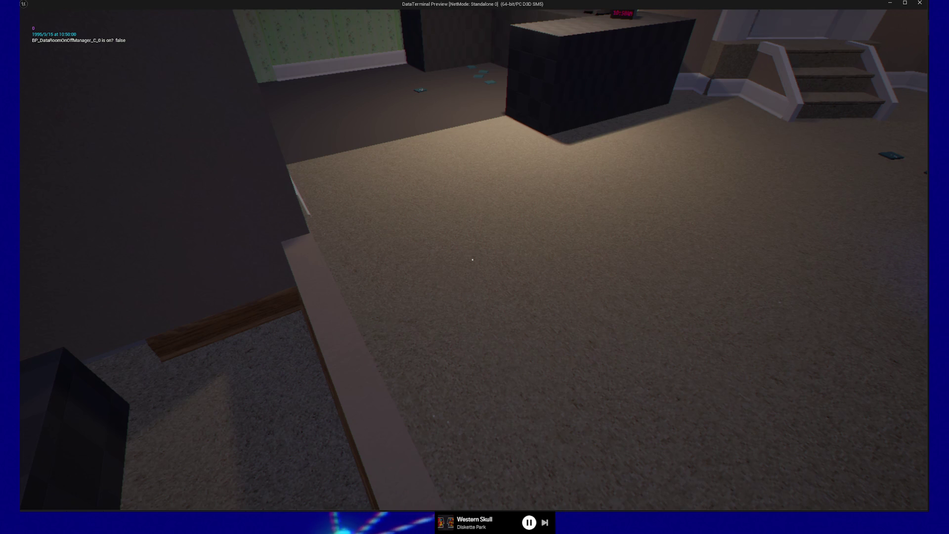
key(s)
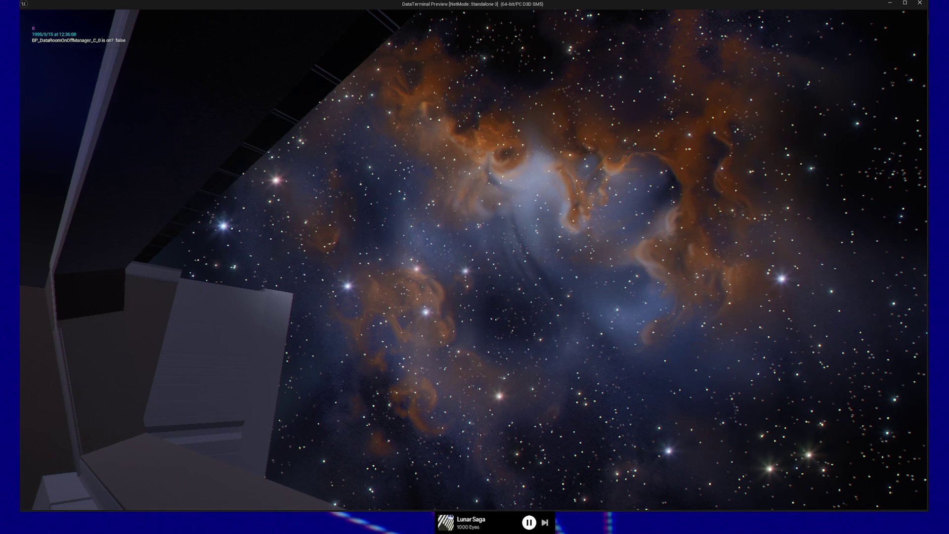
- Walk down past the desk and up the steps through the doorway
mouse_move(474, 267)
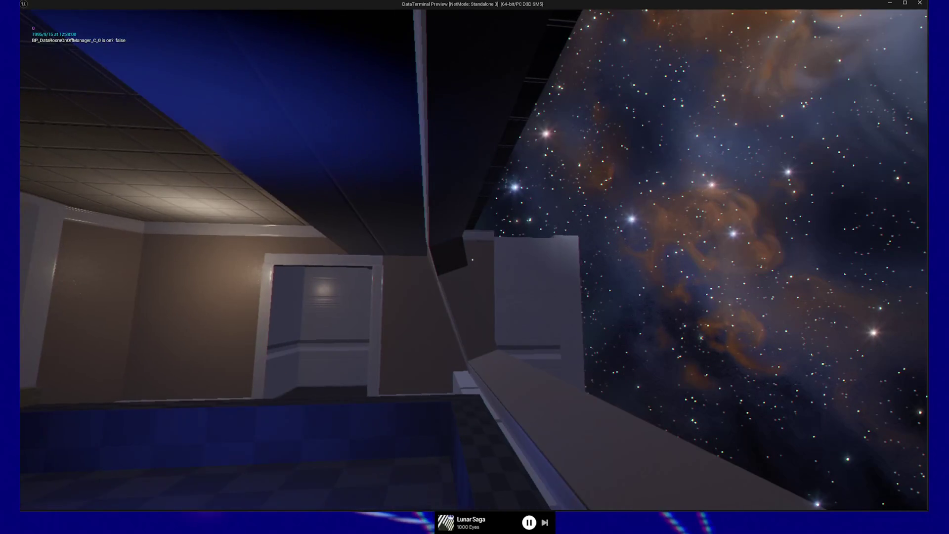
key(w)
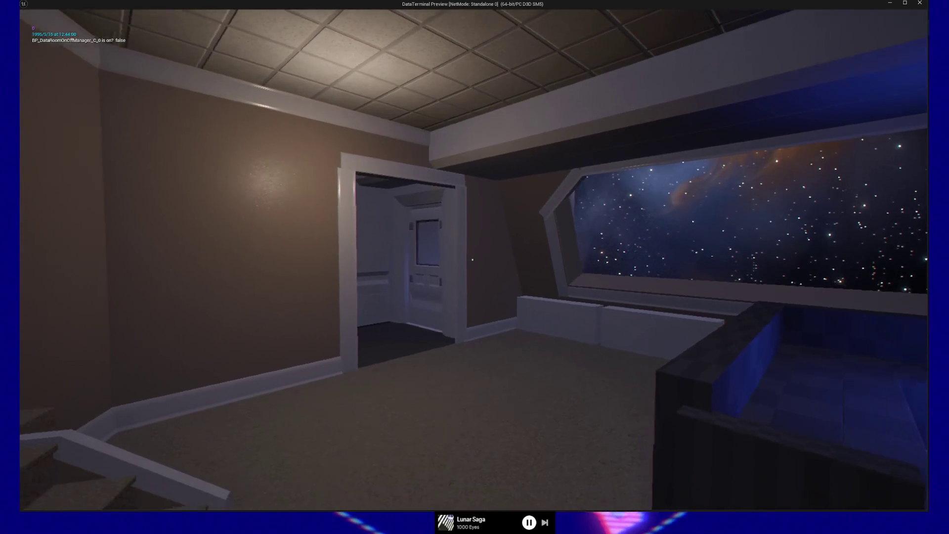
key(w)
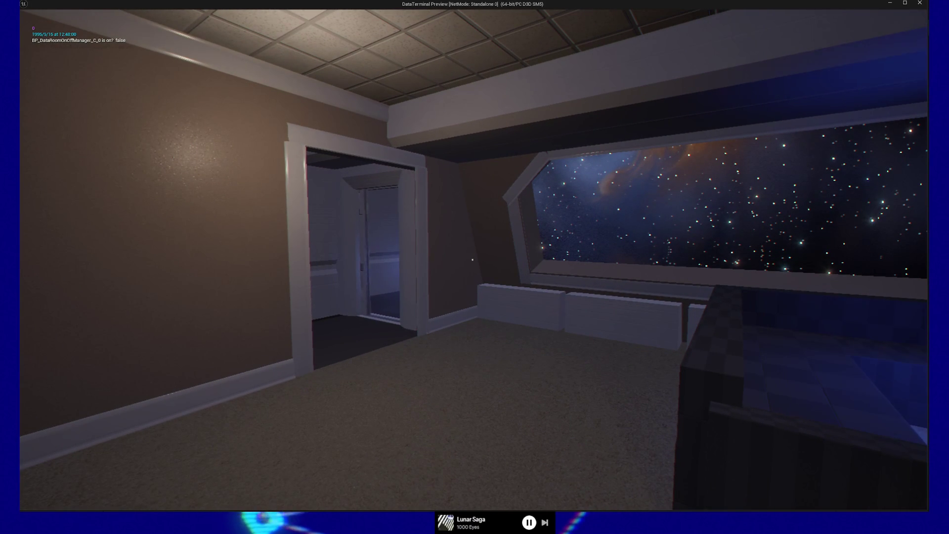
key(w)
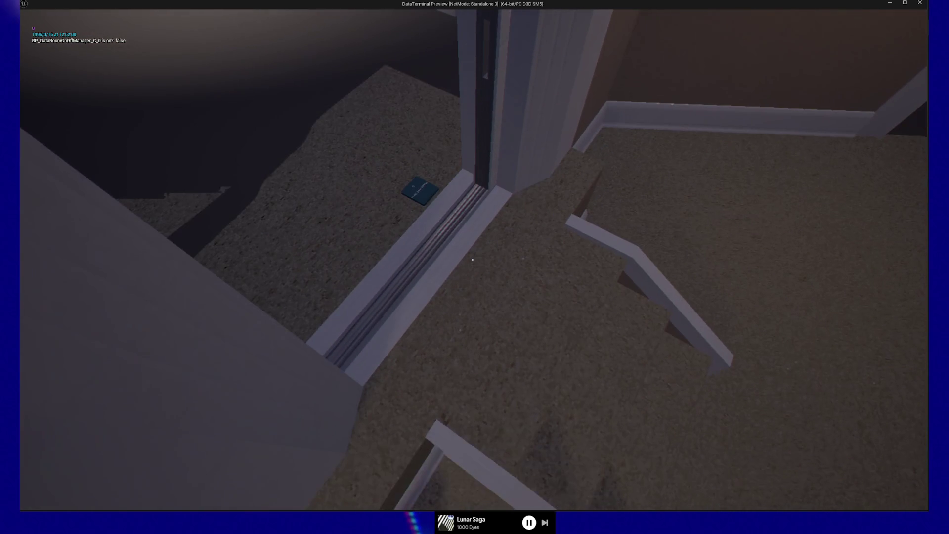
- Back down, return to the stair door and open it onto the grey corridor
key(s)
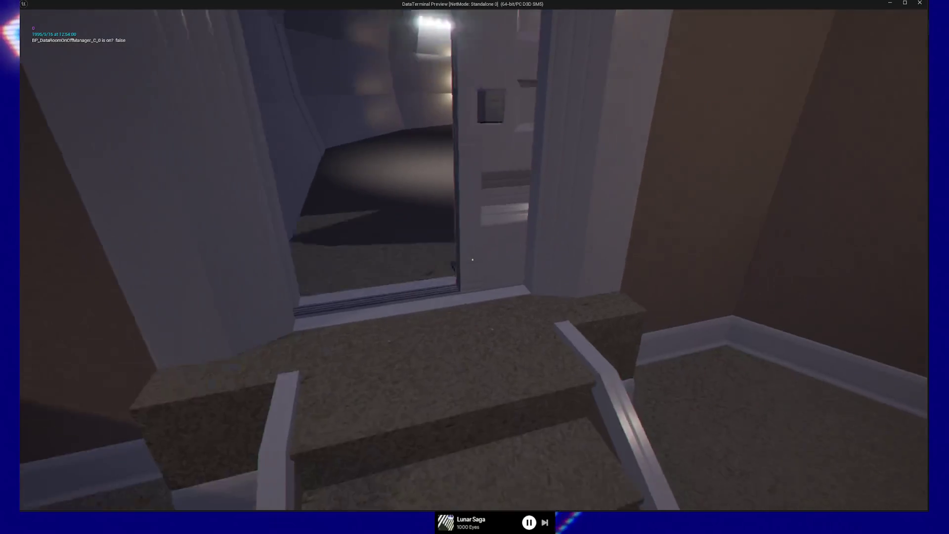
key(s)
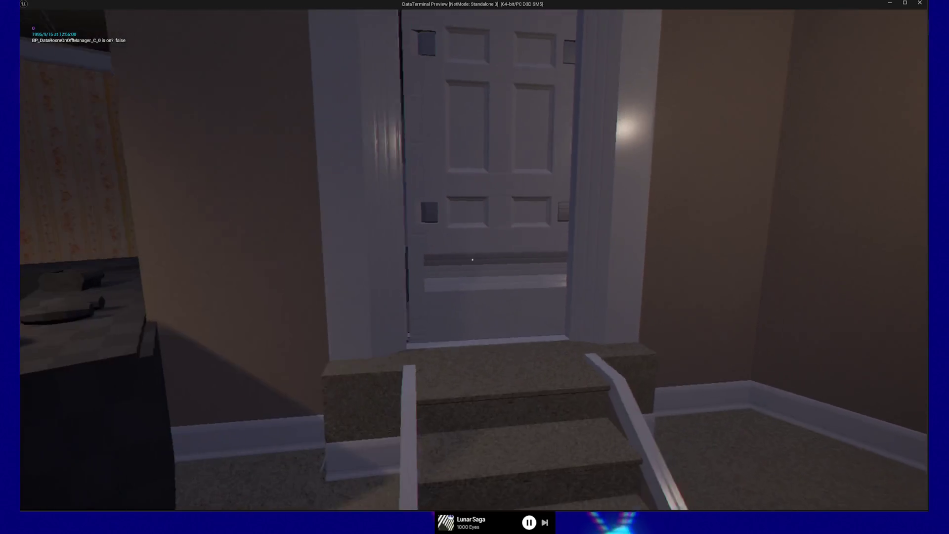
key(w)
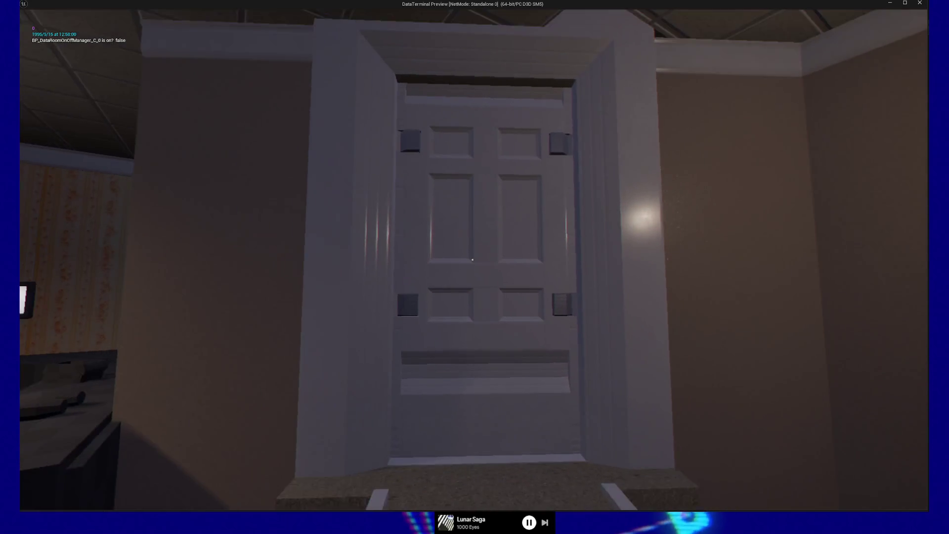
key(s)
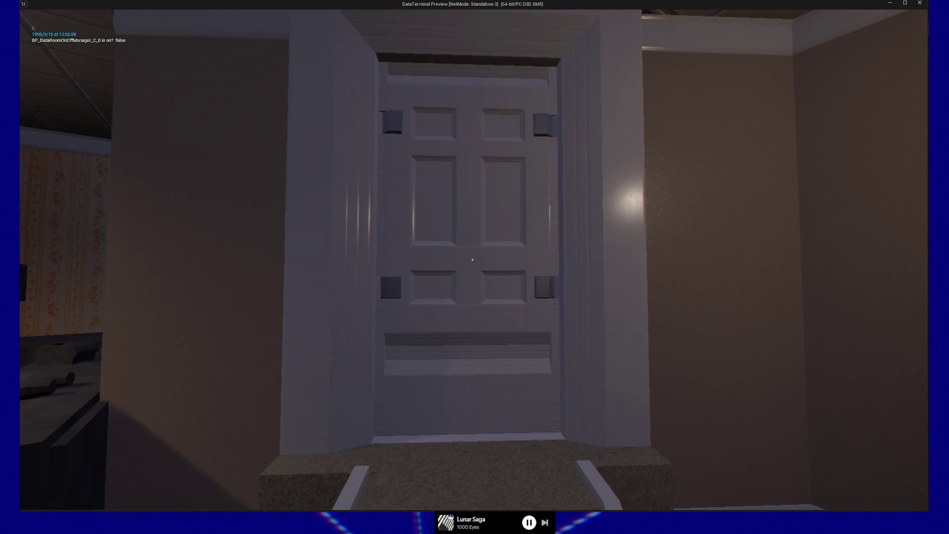
key(e)
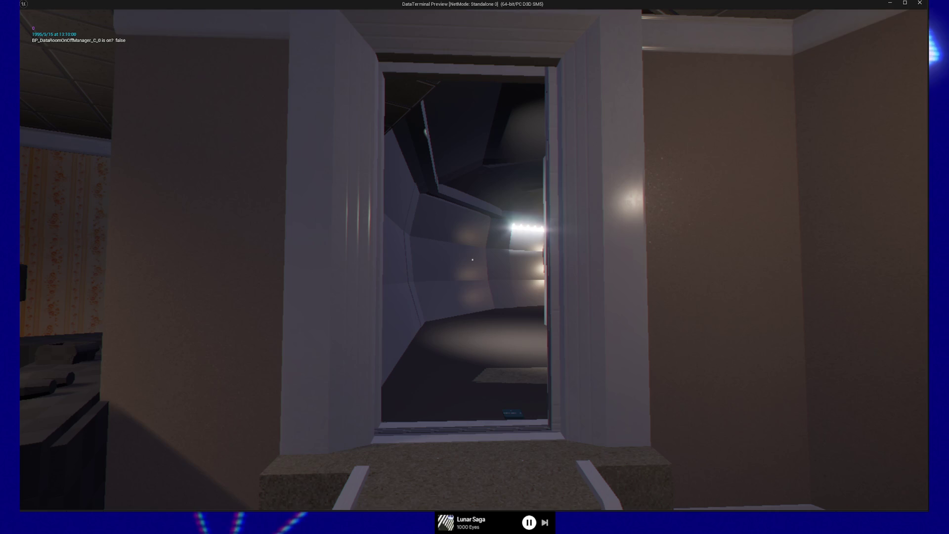
- Close the door, then walk through the side doorway to the corridor and starfield windows
key(e)
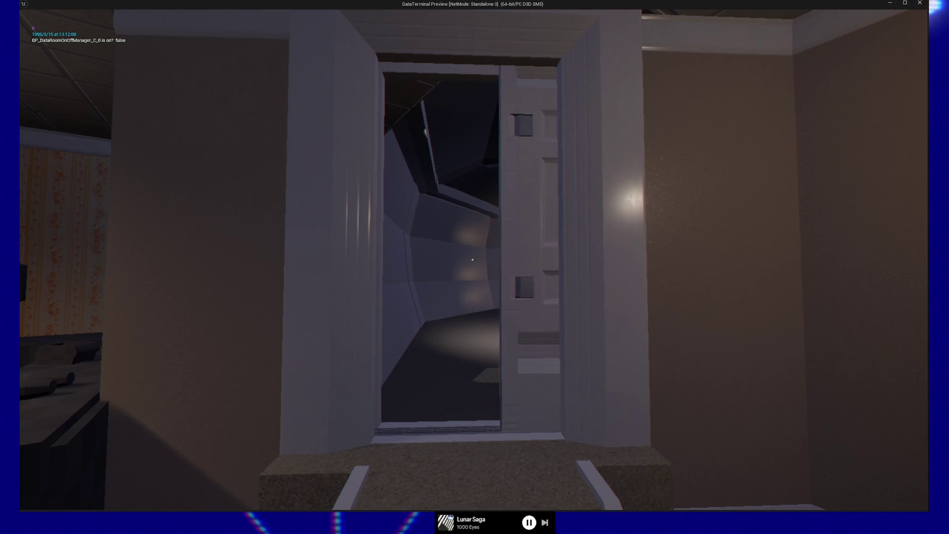
key(w)
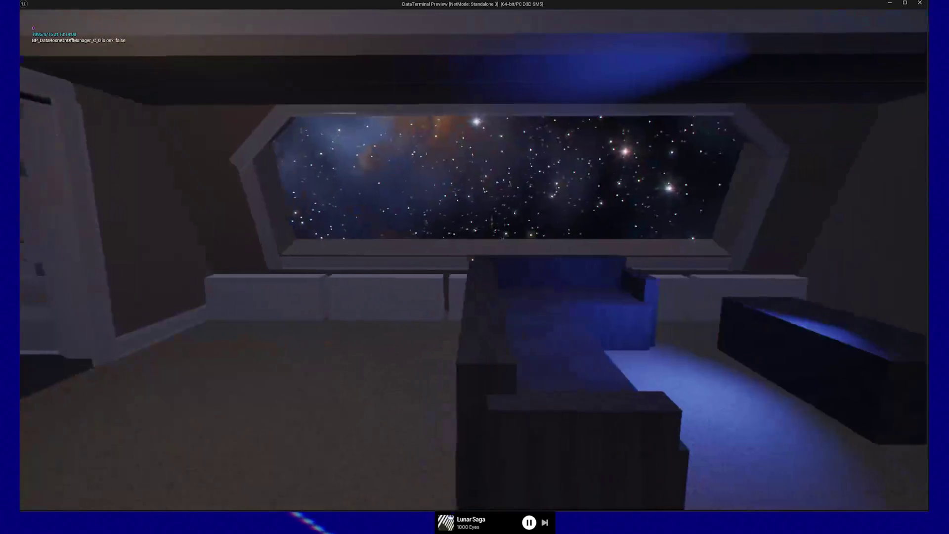
key(w)
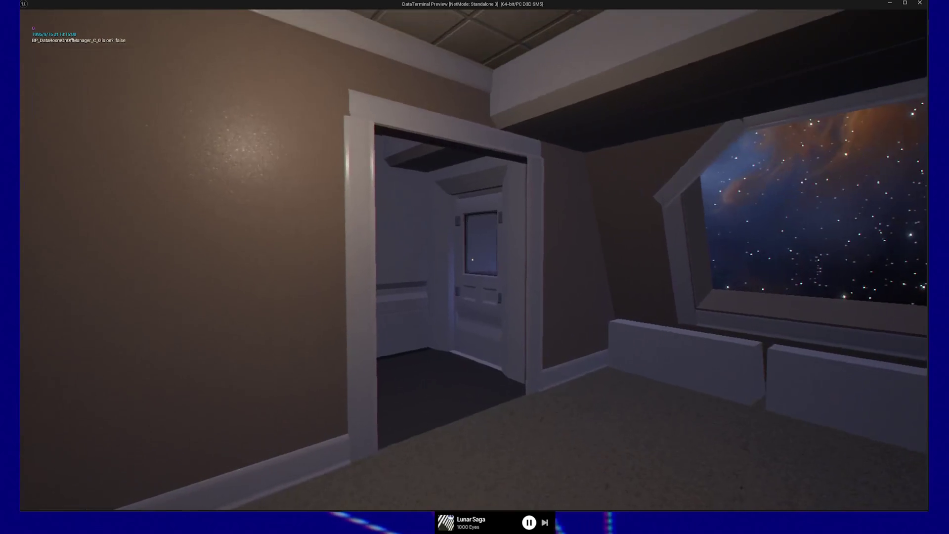
key(w)
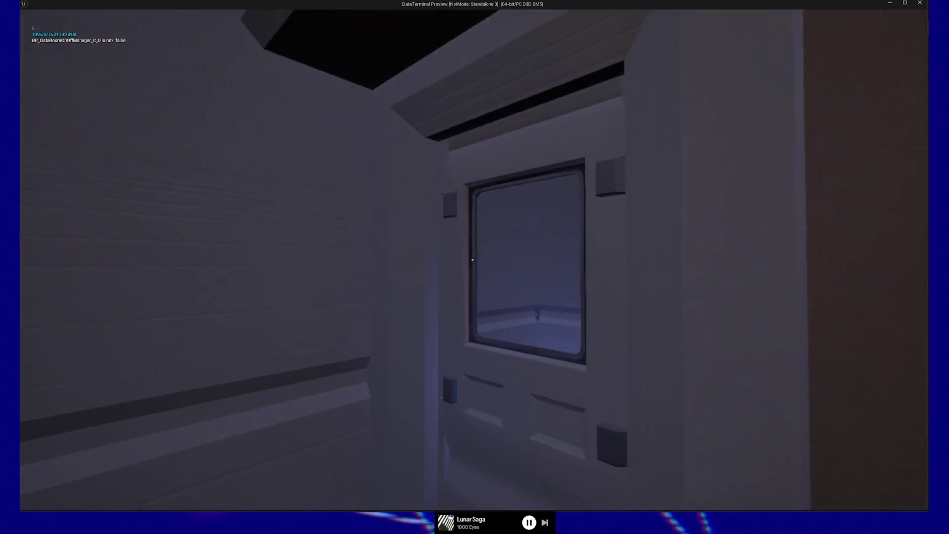
key(d)
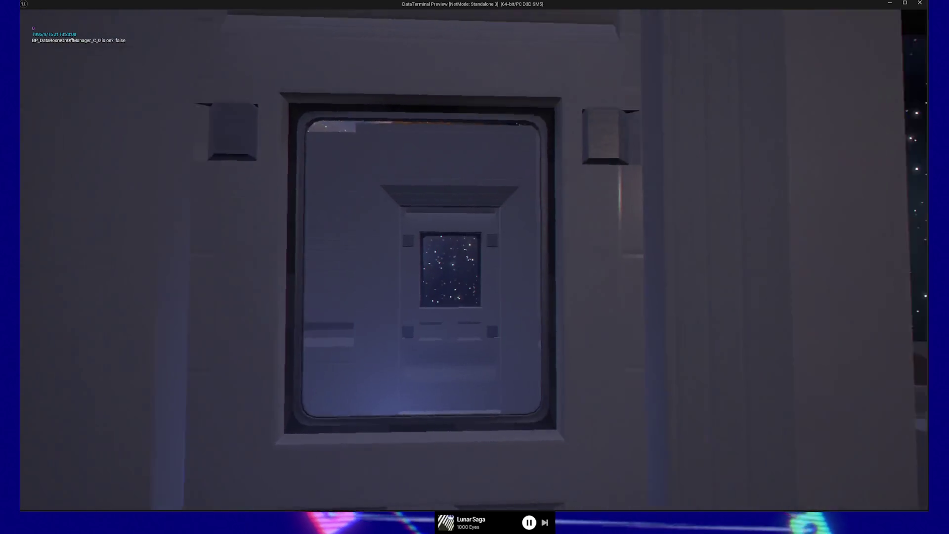
key(w)
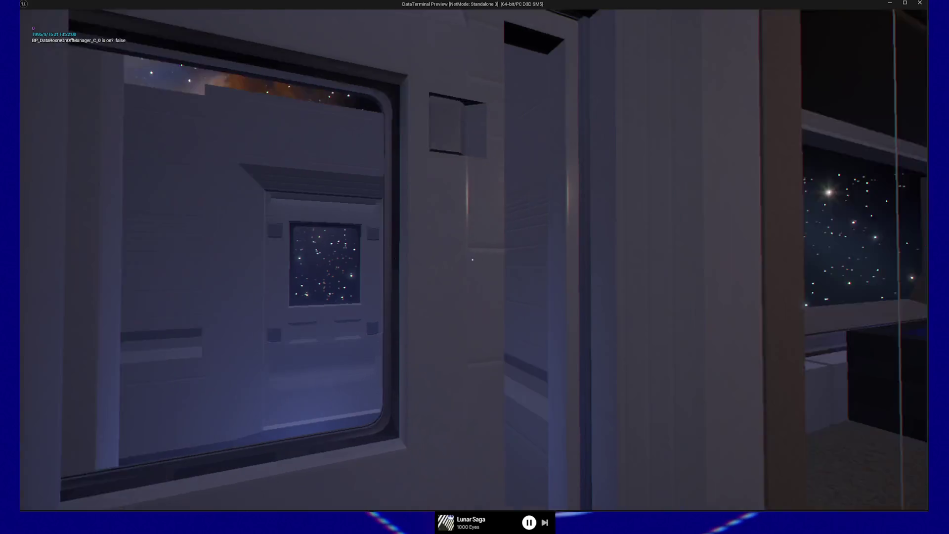
key(w)
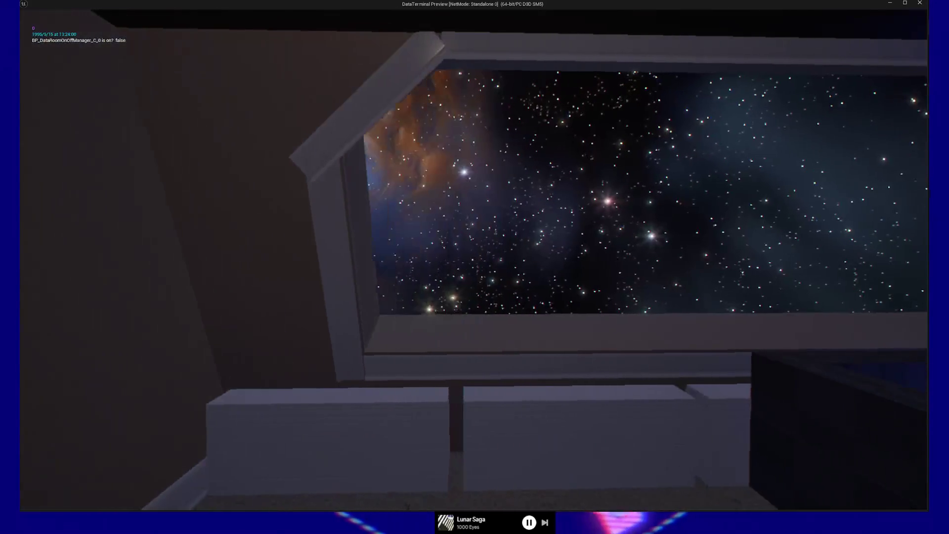
- Inspect the ceiling trim where it meets the corner, staircase and doorway wall
key(a)
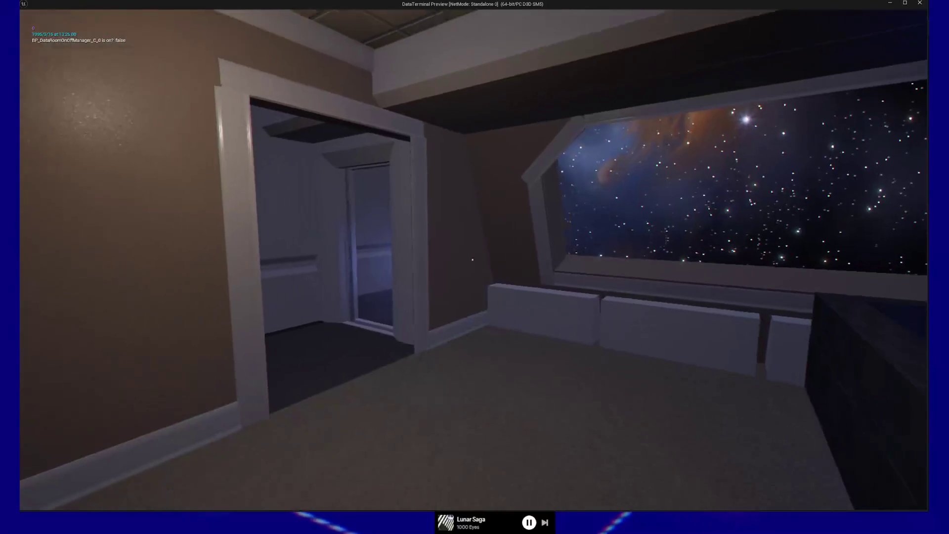
key(w)
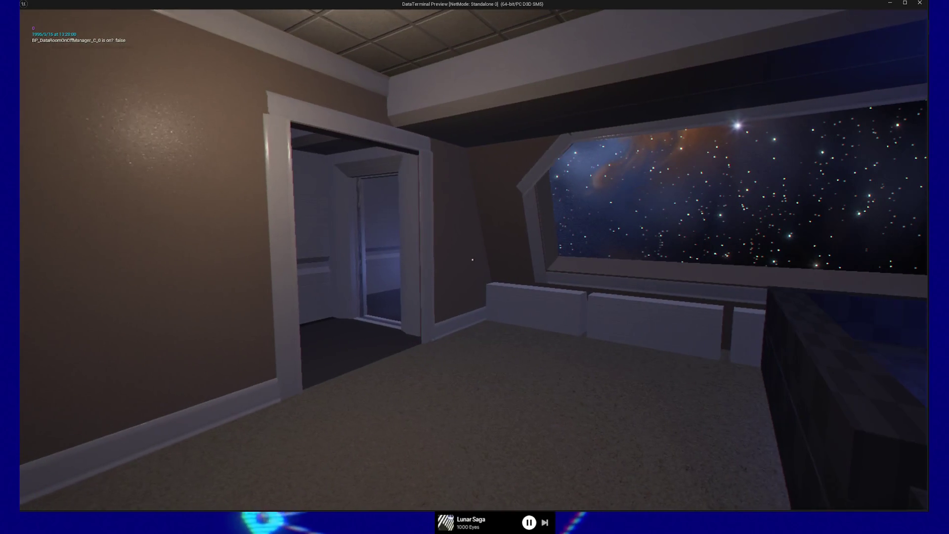
key(a)
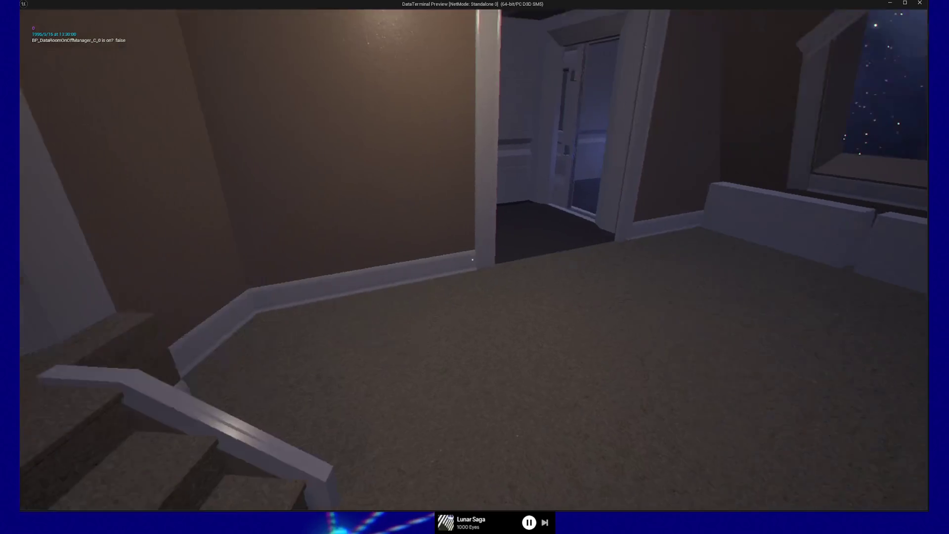
key(d)
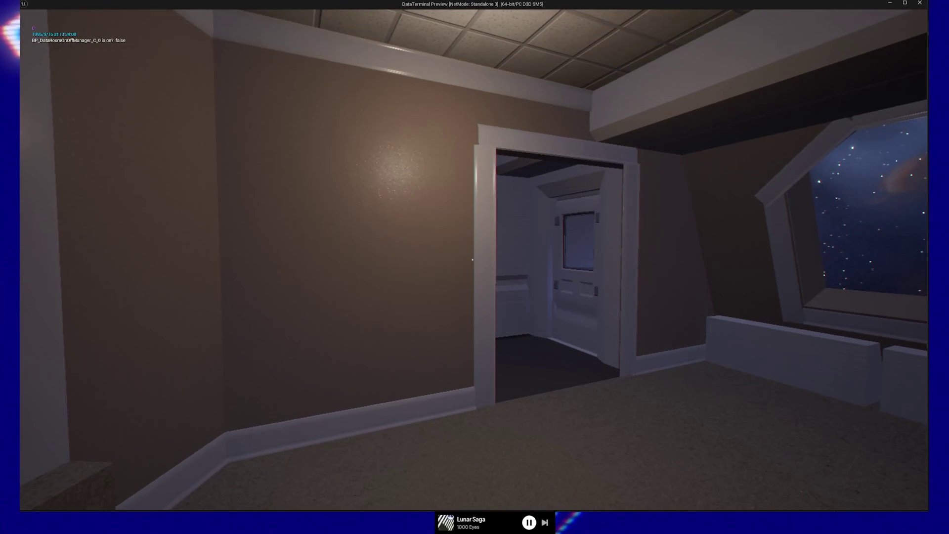
key(a)
key(a)
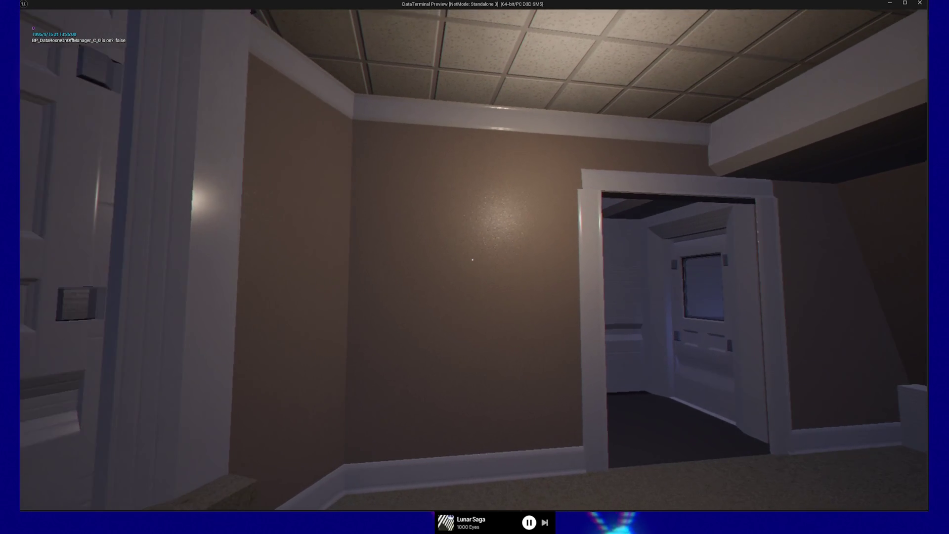
key(a)
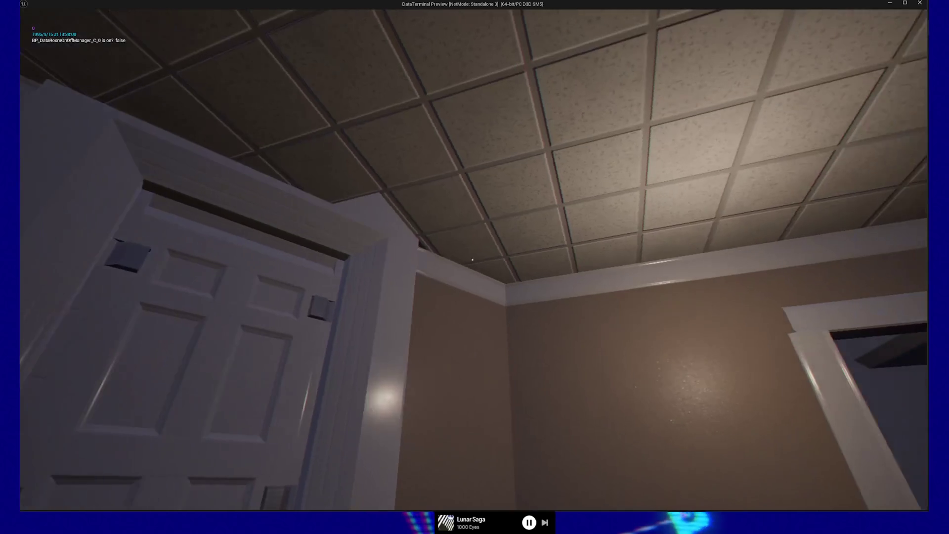
key(a)
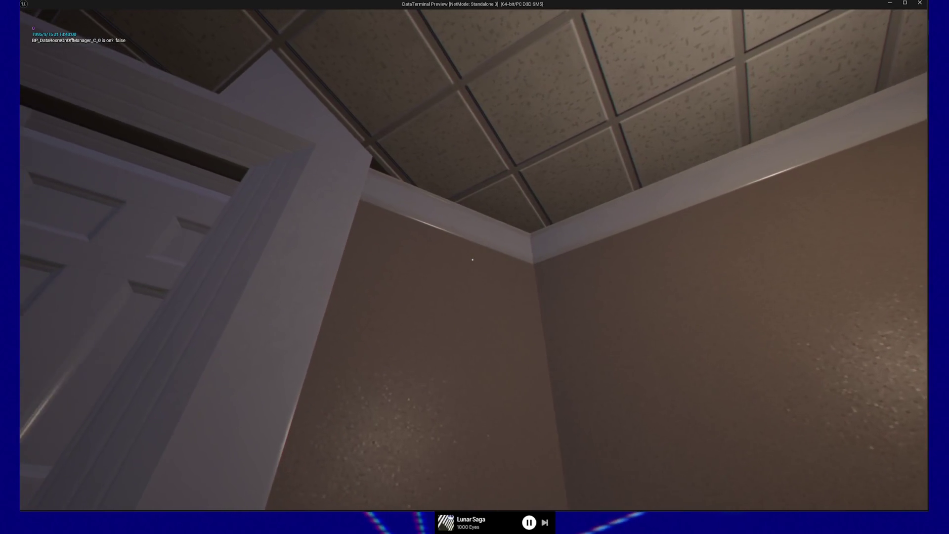
key(a)
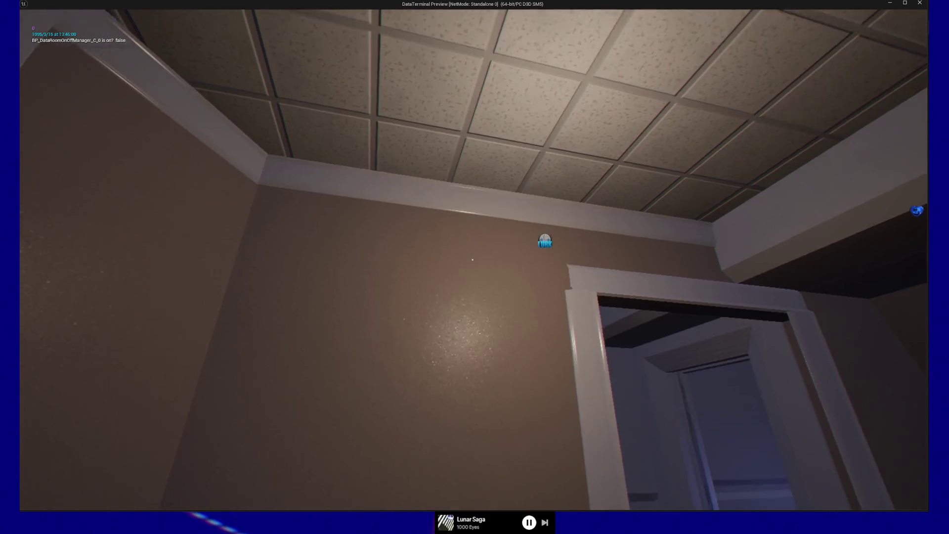
- Back away from the doorway wall toward the top of the stairs
key(s)
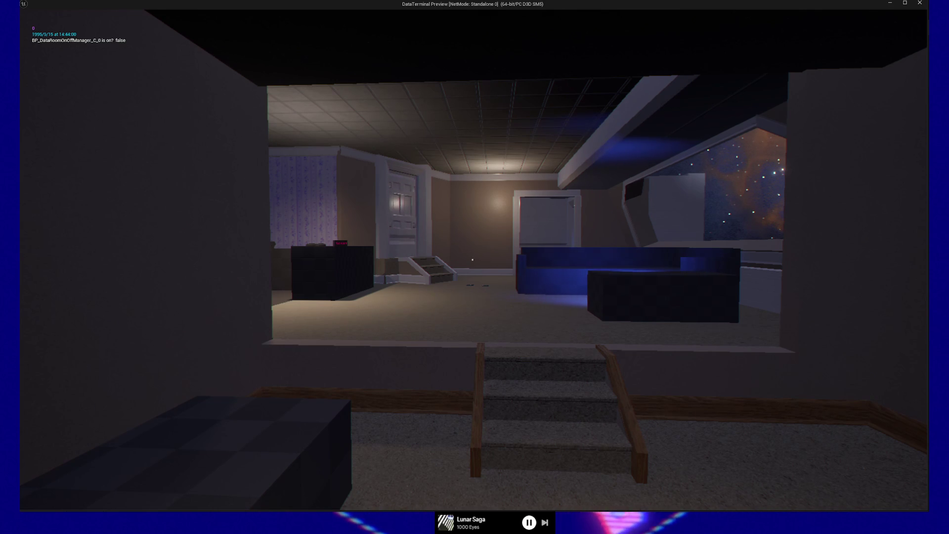
key(w)
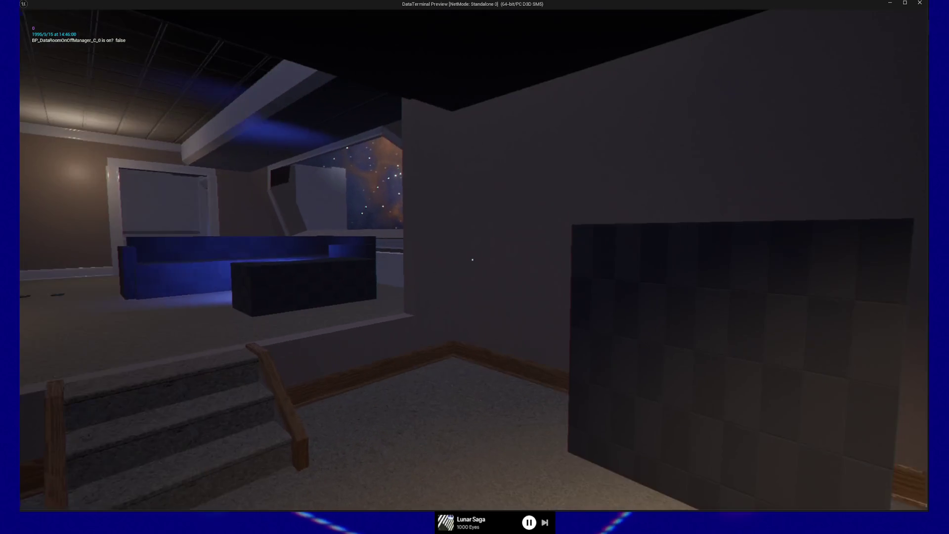
key(w)
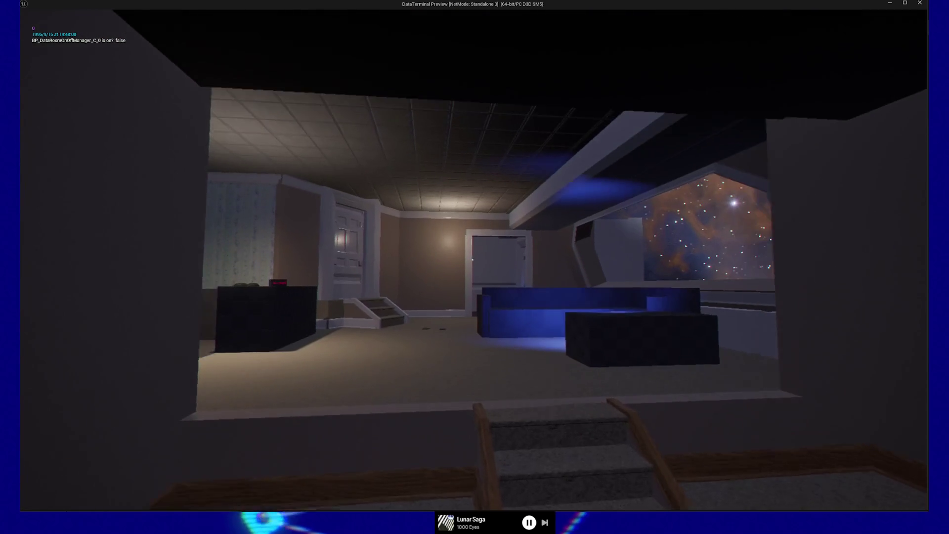
key(w)
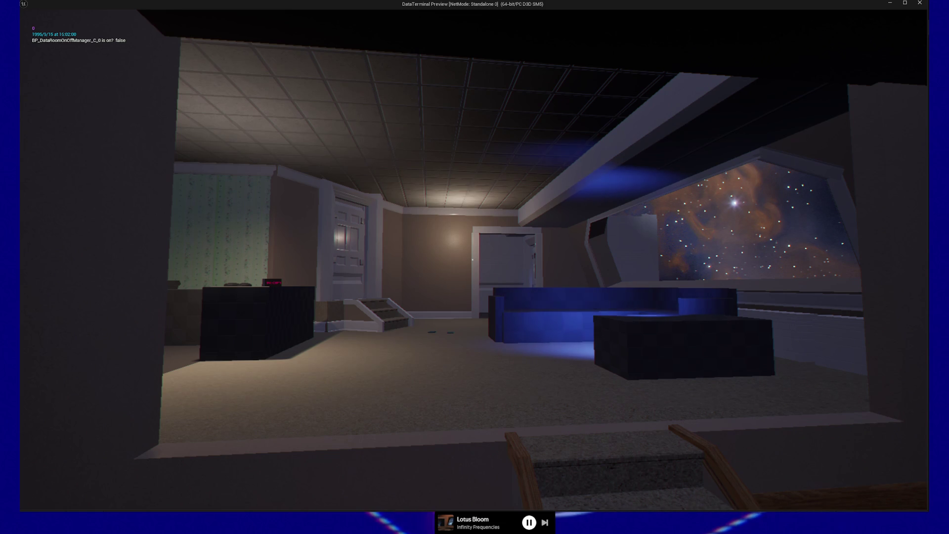
- Walk around the lounge past the sofa, counter and railing, ending beside the sofa
key(w)
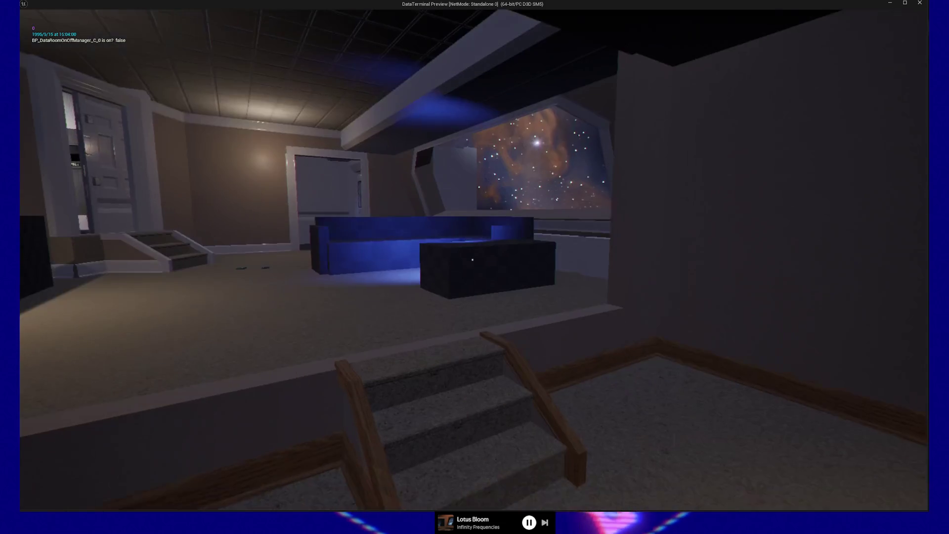
key(w)
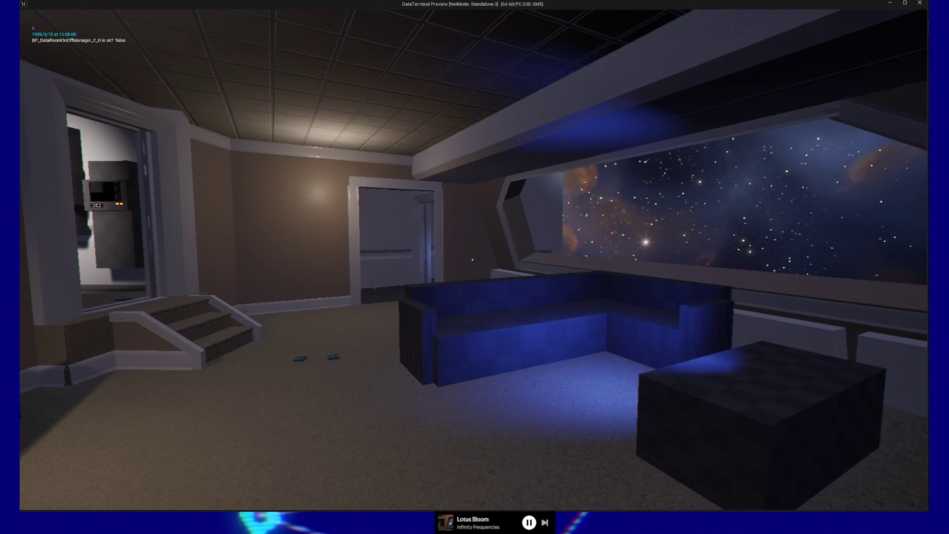
key(s)
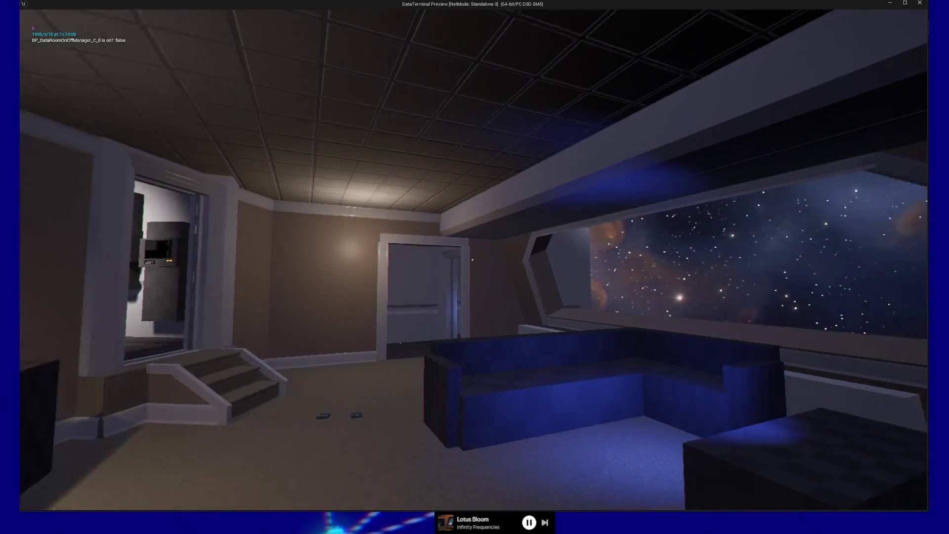
key(s)
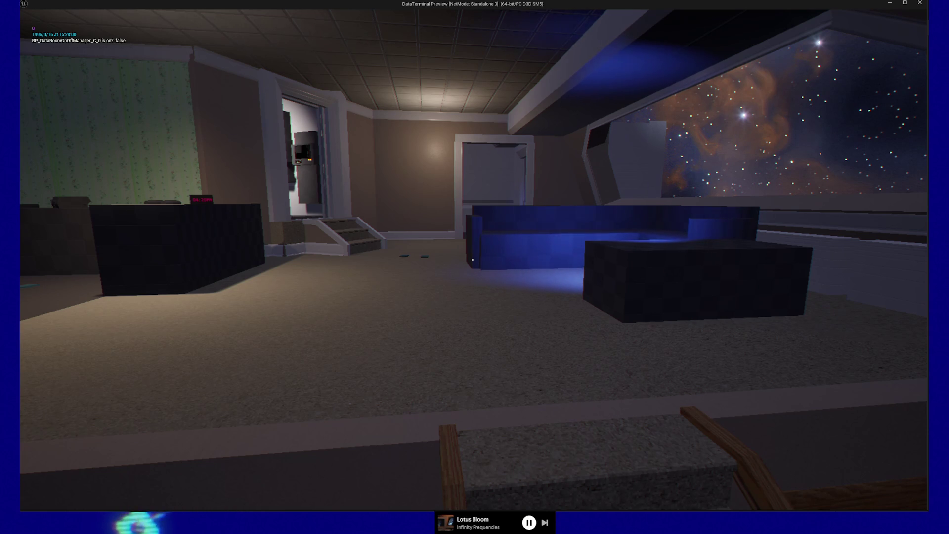
key(w)
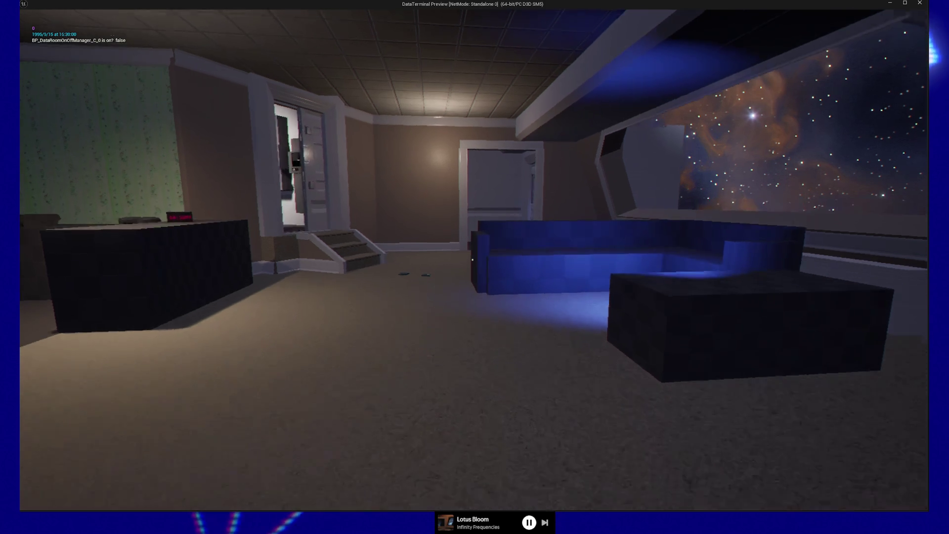
key(w)
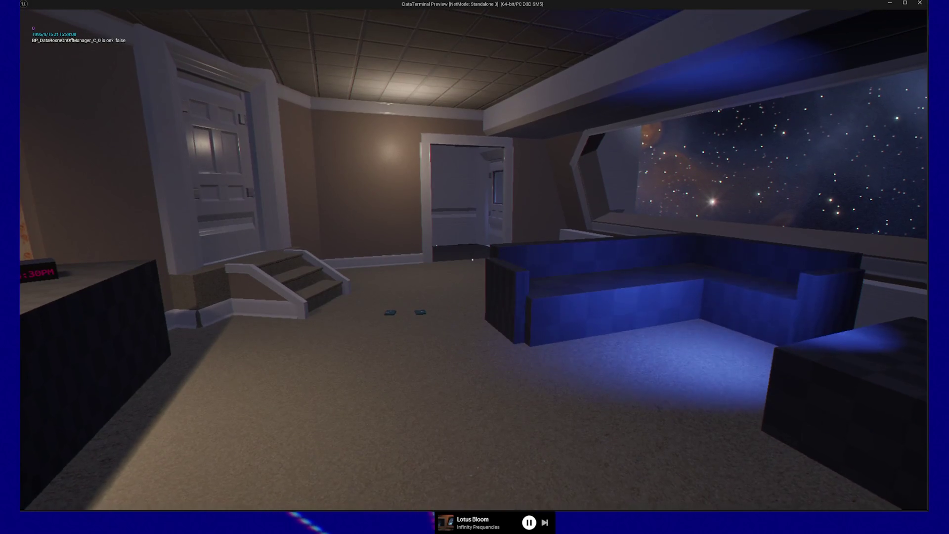
key(d)
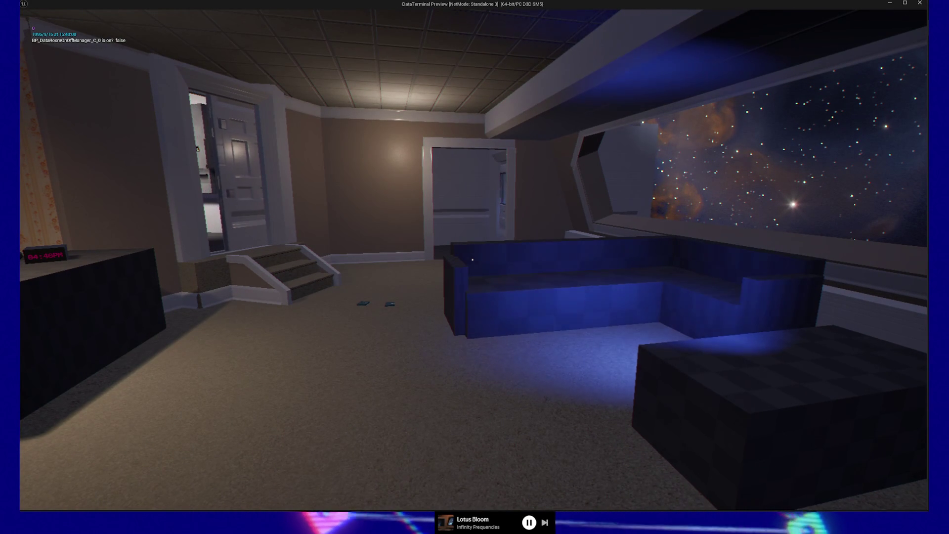
- Pause the game with Esc and quit the playtest back to the editor
mouse_move(472, 259)
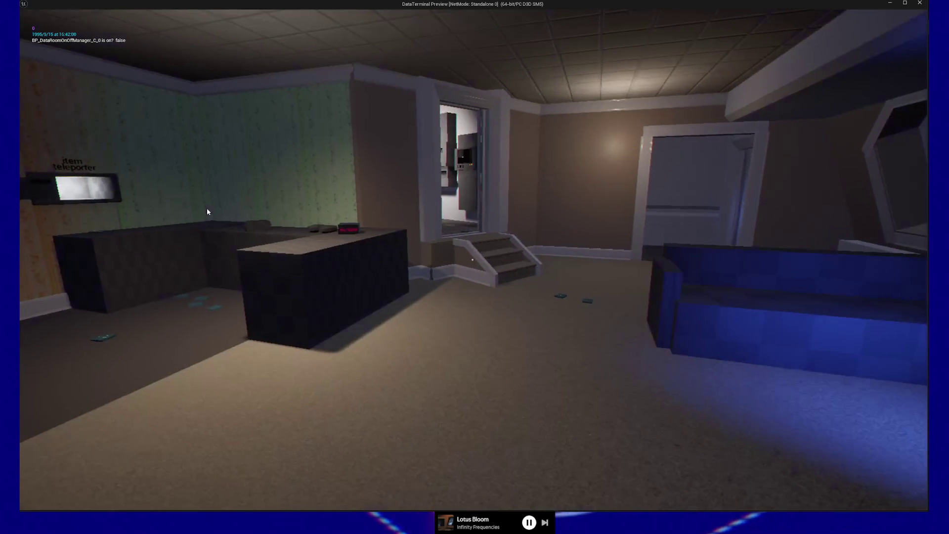
key(Escape)
click(473, 407)
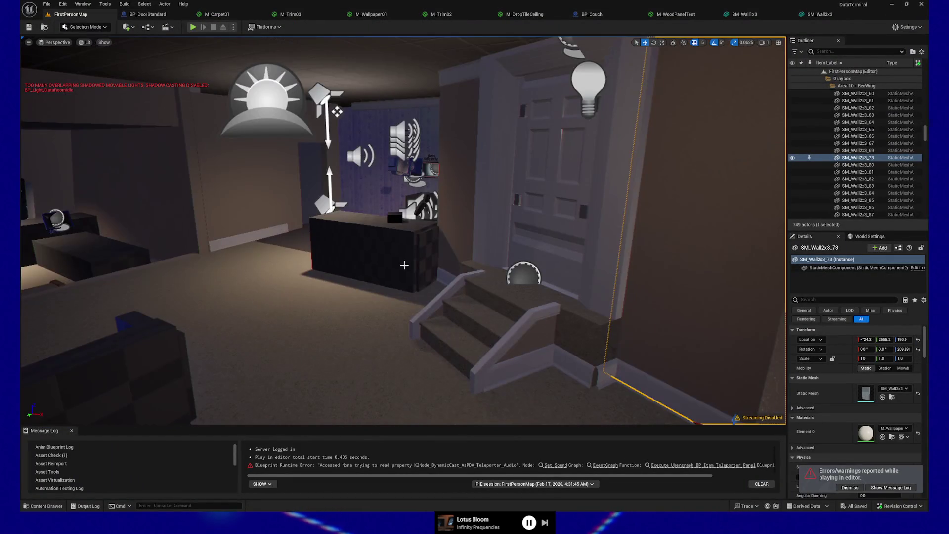
- Select the left desk box Box5 and apply a wood material to it
click(406, 254)
drag(432, 258, 440, 258)
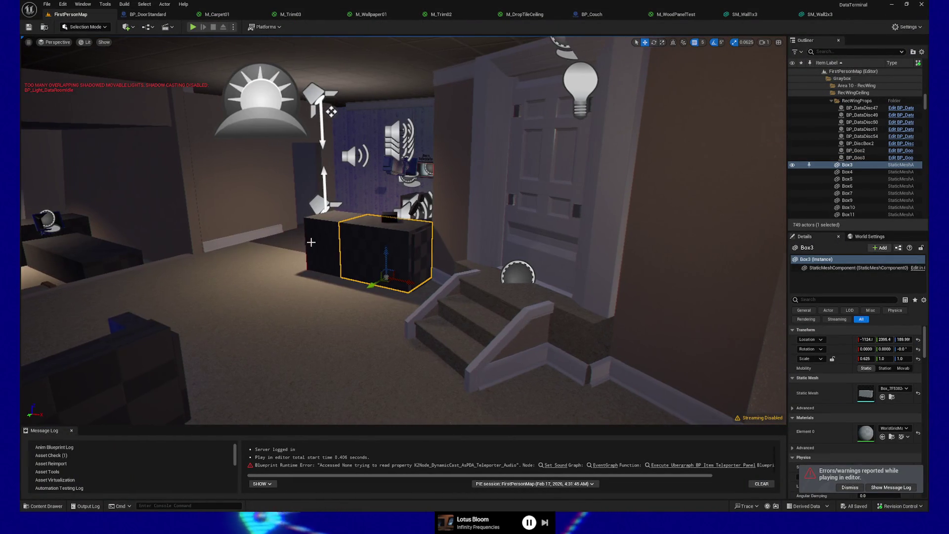
click(336, 242)
click(892, 429)
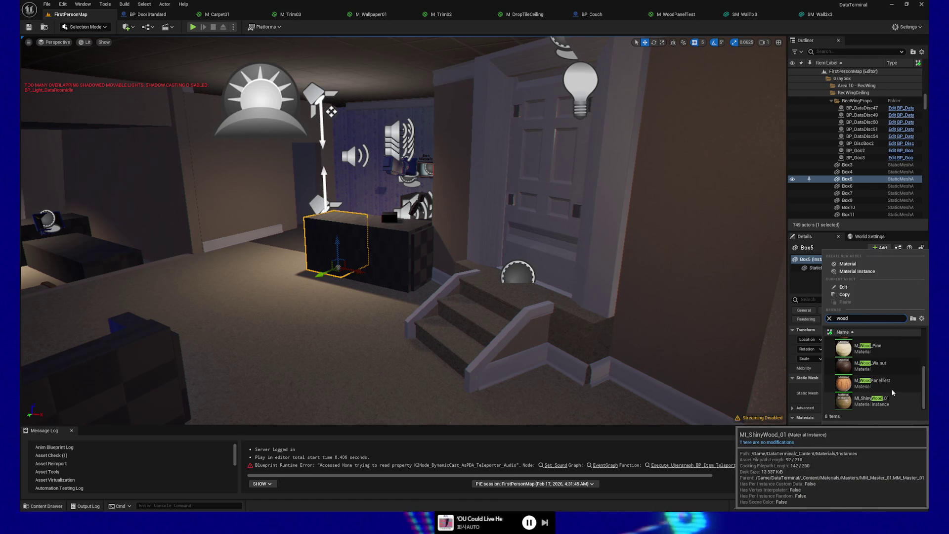
scroll(895, 391, up, 2)
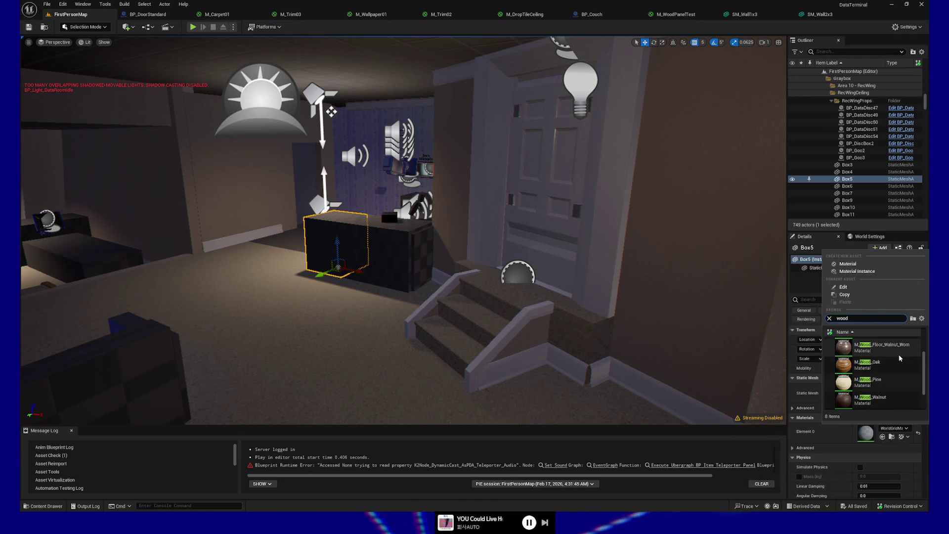
scroll(903, 361, up, 2)
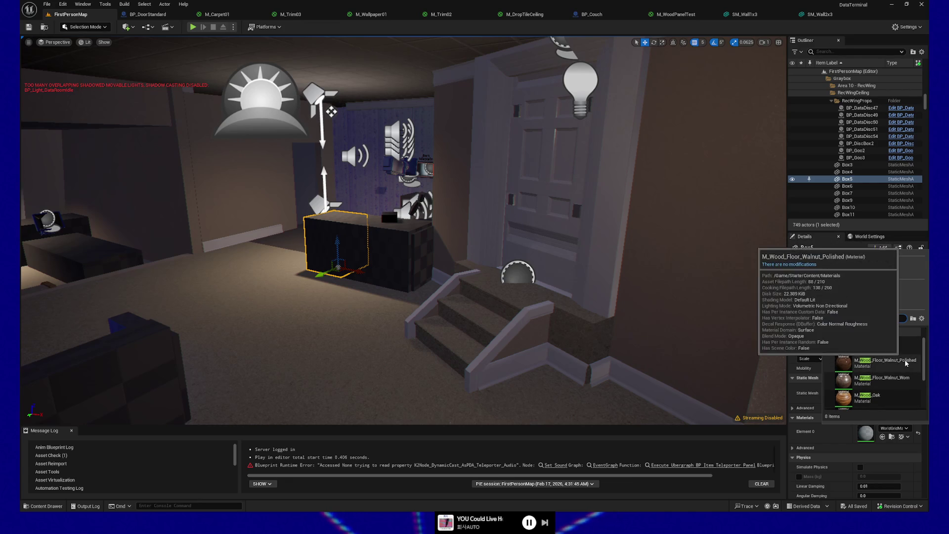
click(907, 363)
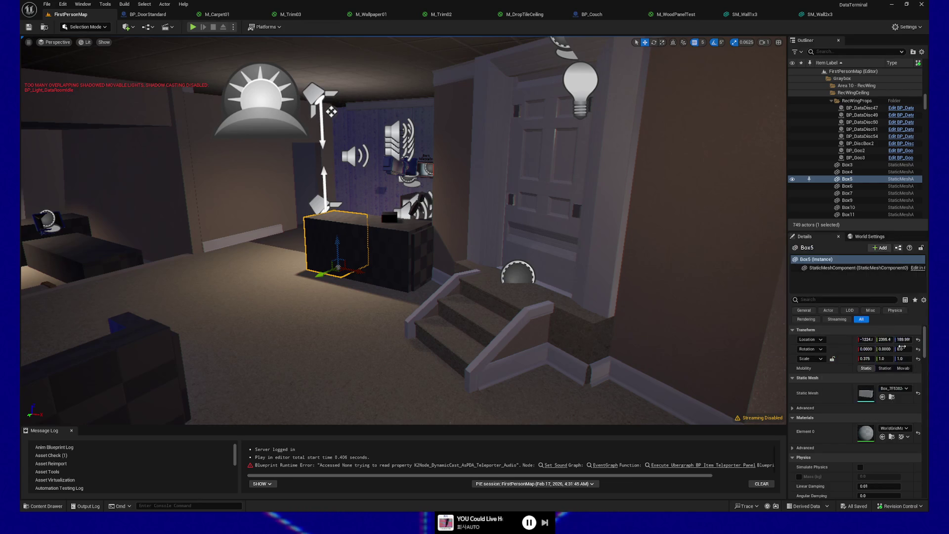
- Frame Box5, reselect it, and try the M_WoodPanelTest material on it
key(f)
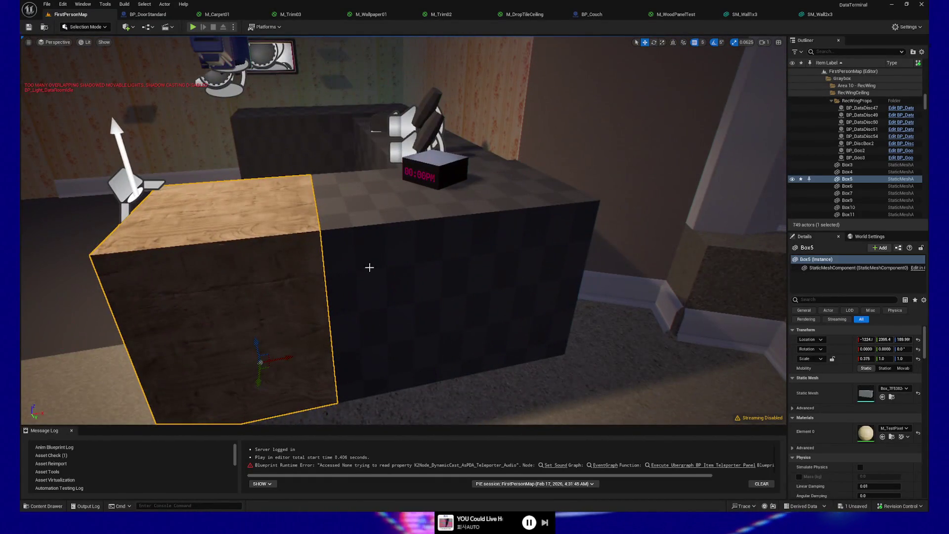
click(370, 267)
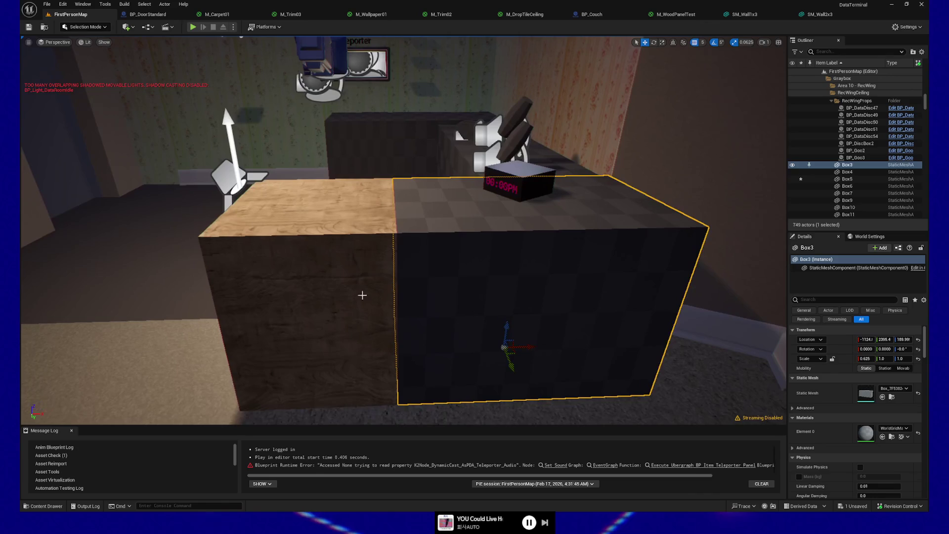
click(365, 295)
click(895, 429)
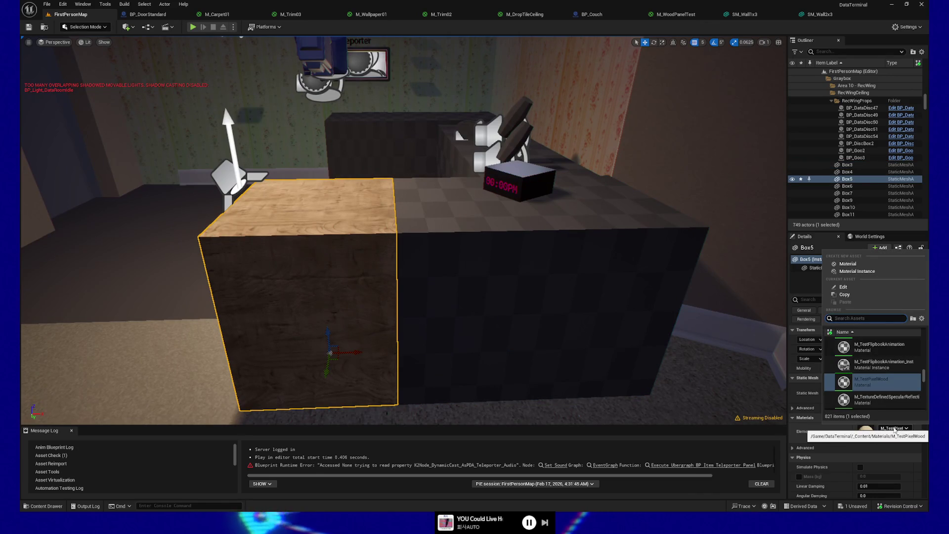
text(wood)
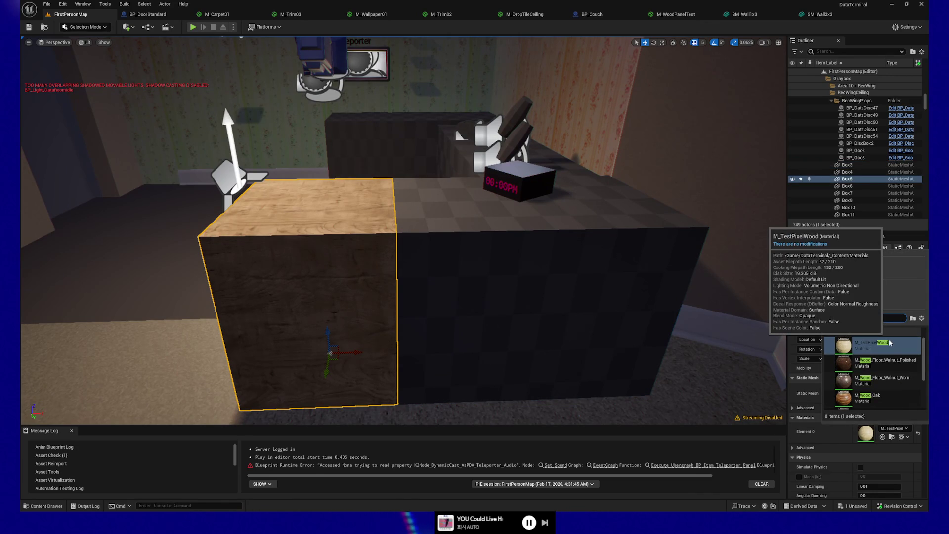
scroll(919, 358, down, 1)
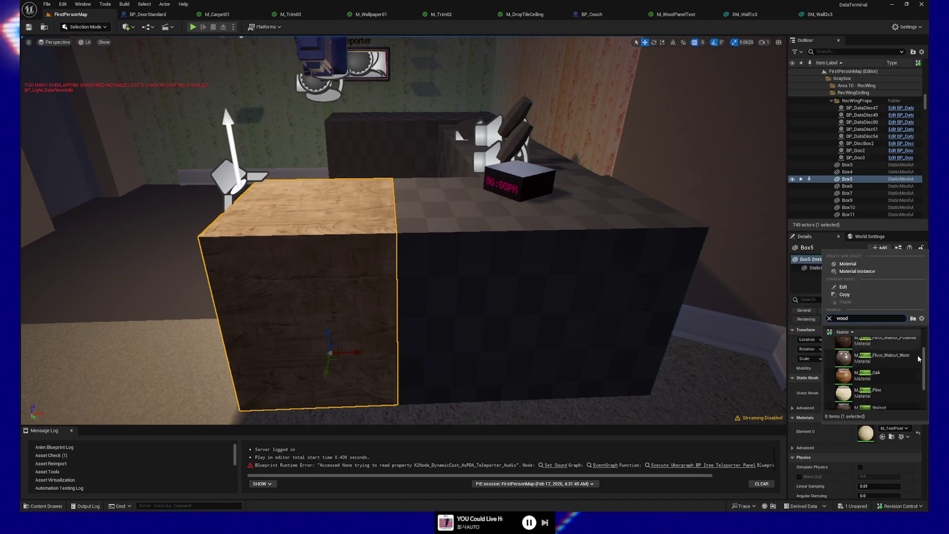
scroll(901, 377, down, 2)
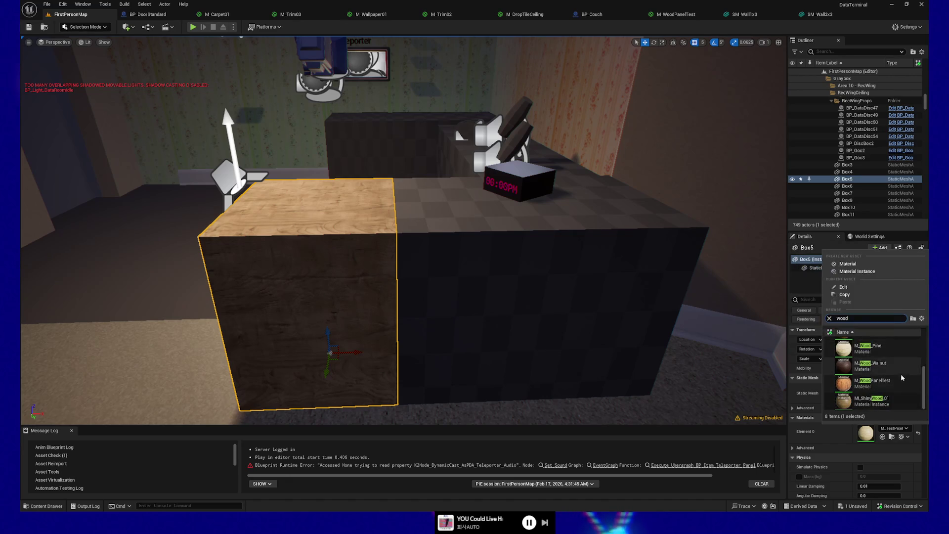
click(902, 380)
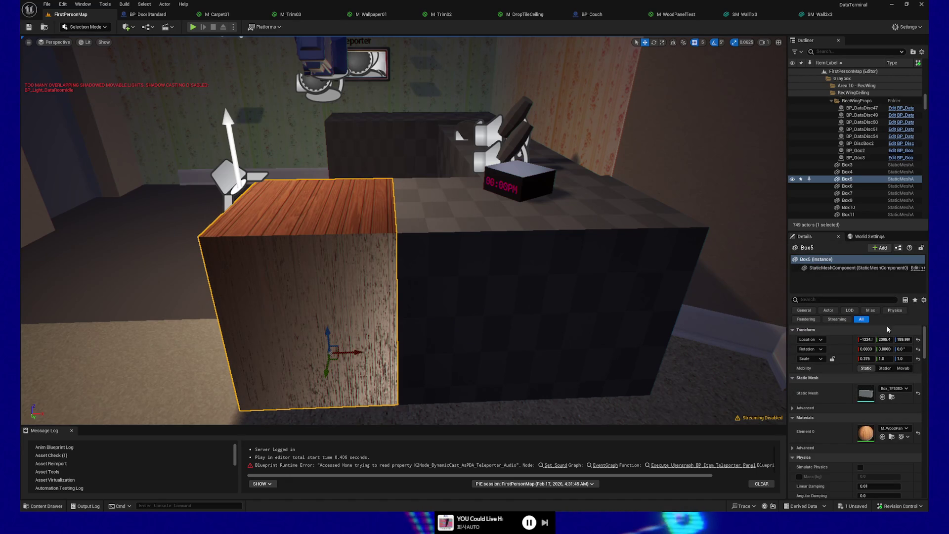
- Switch Box5 to MI_ShinyWood_01 and select the dark counter box Box3
click(894, 429)
text(wood)
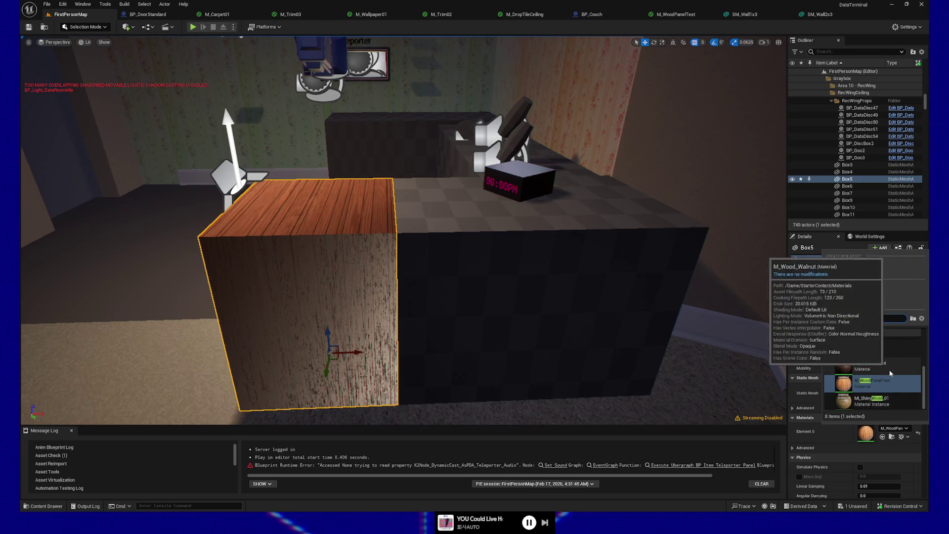
click(901, 402)
mouse_move(195, 229)
mouse_down()
mouse_move(297, 228)
mouse_move(257, 217)
mouse_move(297, 220)
mouse_move(288, 225)
mouse_up()
click(494, 267)
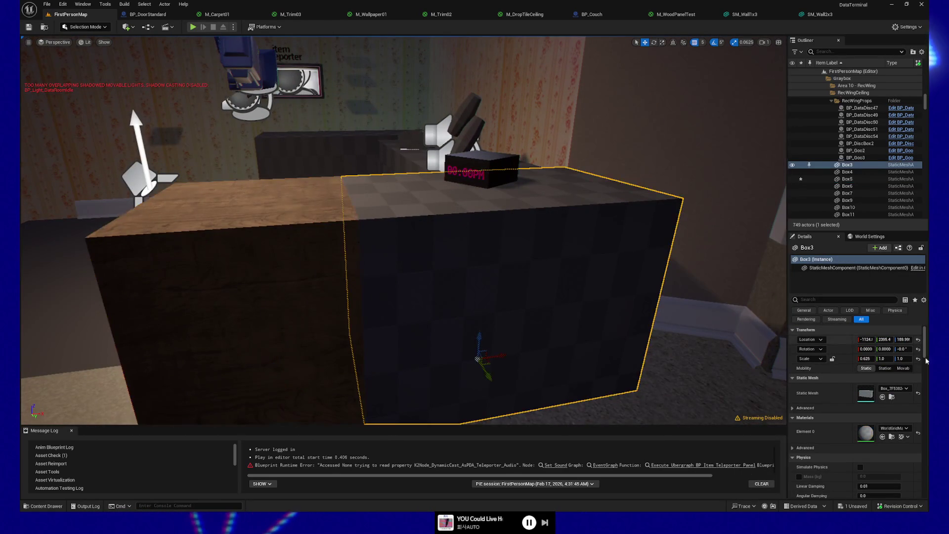
- Give the counter box Box3 the MI_ShinyWood_01 material
click(885, 429)
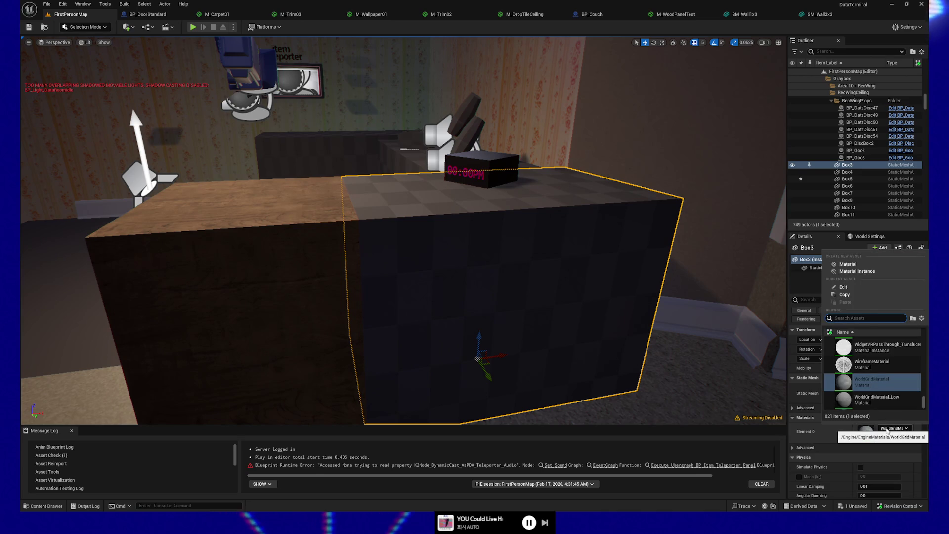
text(shny)
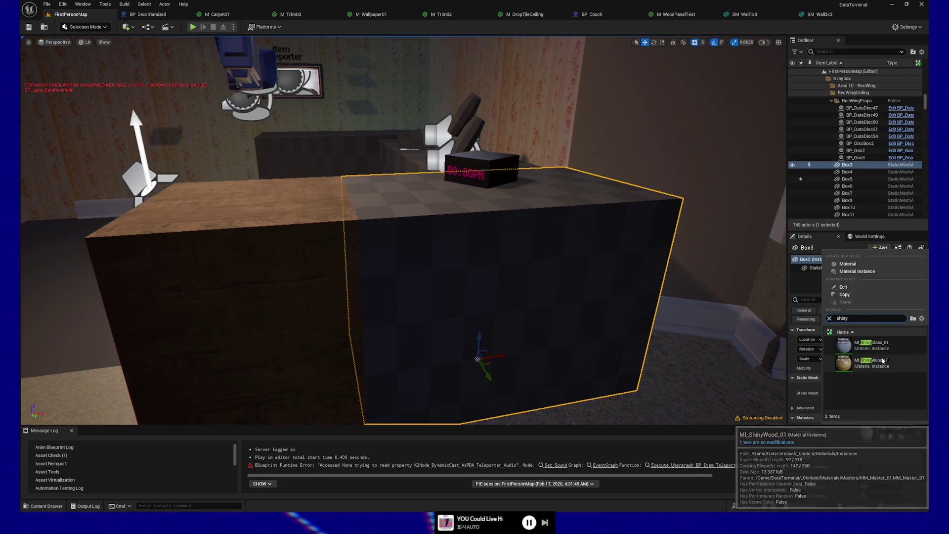
click(865, 363)
mouse_move(333, 287)
mouse_down()
mouse_move(316, 292)
mouse_move(346, 284)
mouse_move(289, 275)
mouse_up()
- Select Box6, Box7, Box16 and Box17 and apply MI_ShinyWood_01 to all four
ctrl+click(196, 256)
ctrl+click(181, 279)
drag(260, 318, 191, 297)
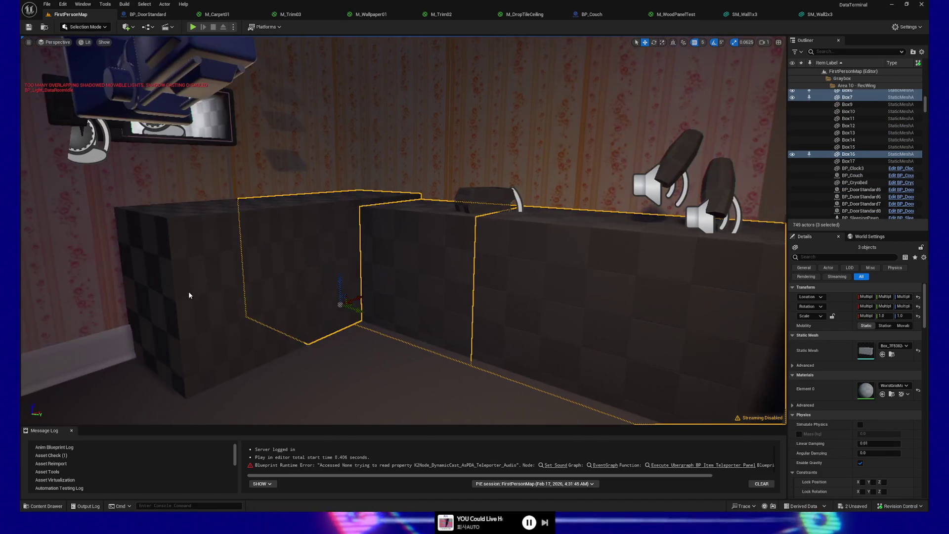
click(895, 386)
text(iny)
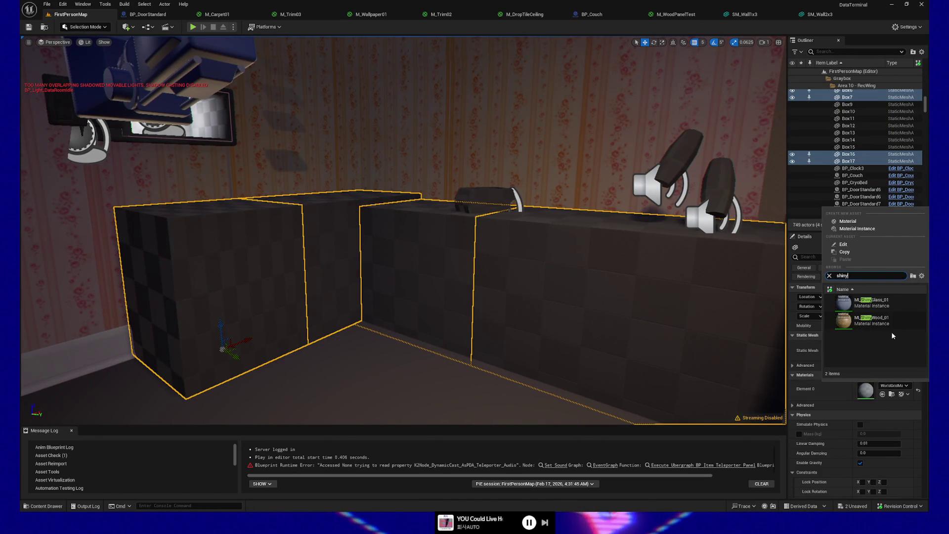
click(885, 320)
mouse_move(487, 289)
mouse_down()
mouse_move(689, 276)
mouse_move(619, 291)
mouse_move(286, 283)
mouse_move(31, 262)
mouse_move(438, 390)
mouse_up()
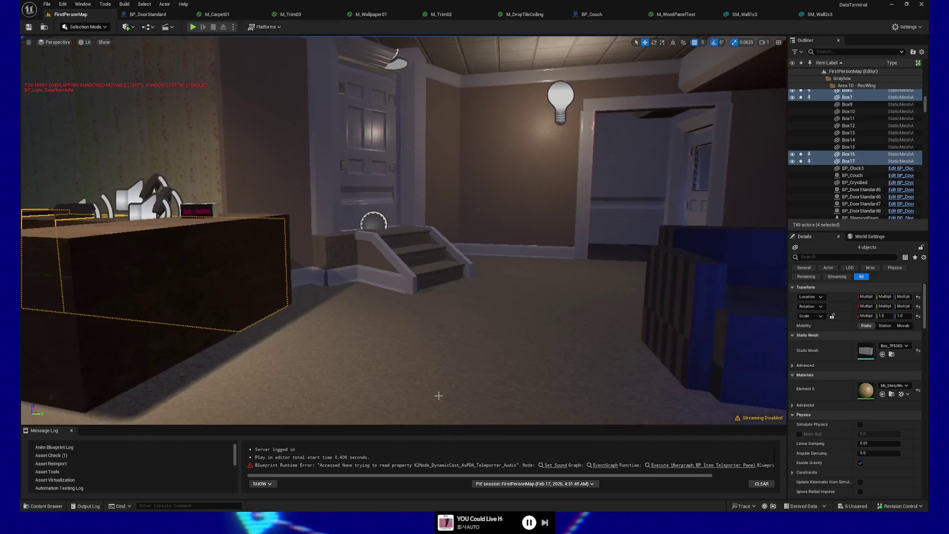
right_click(440, 391)
- Play from the floor spot, walk backward and forward through the room, then pause and quit
click(448, 391)
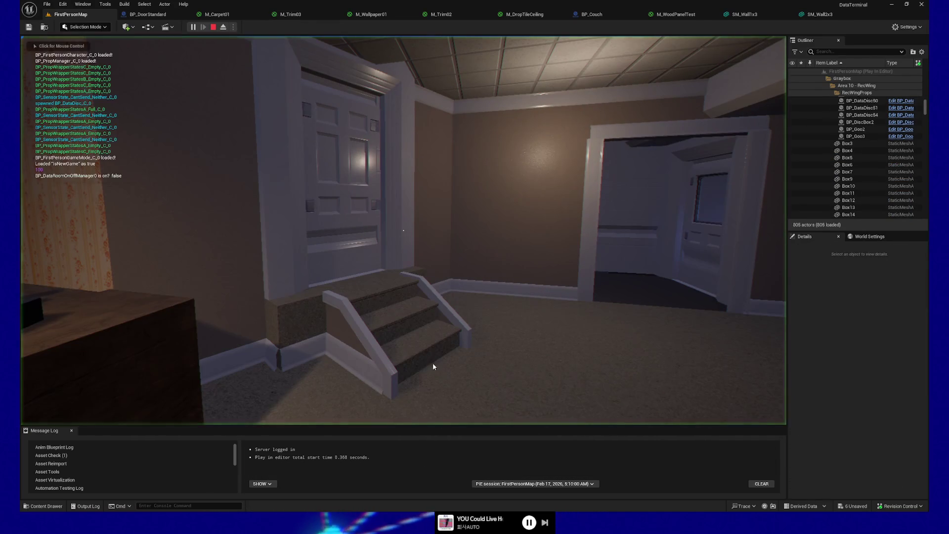
key(s)
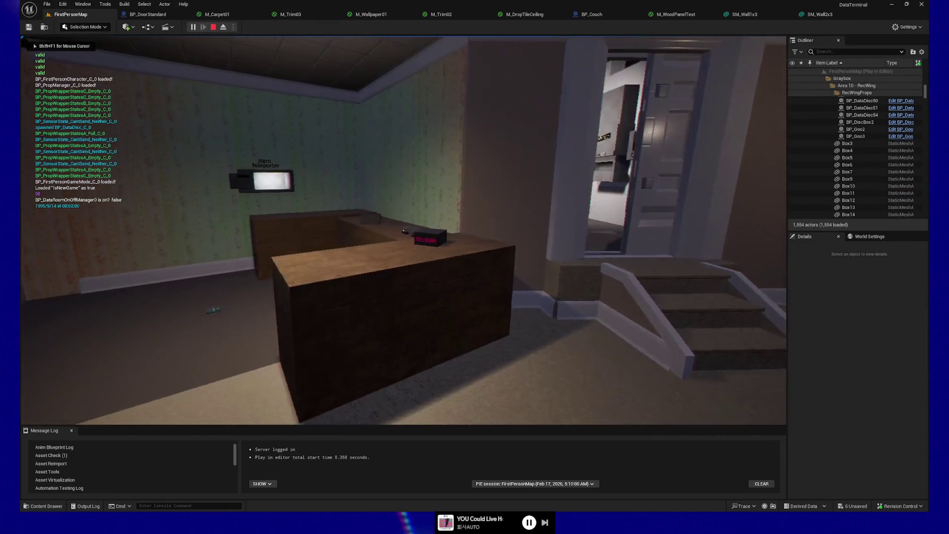
key(s)
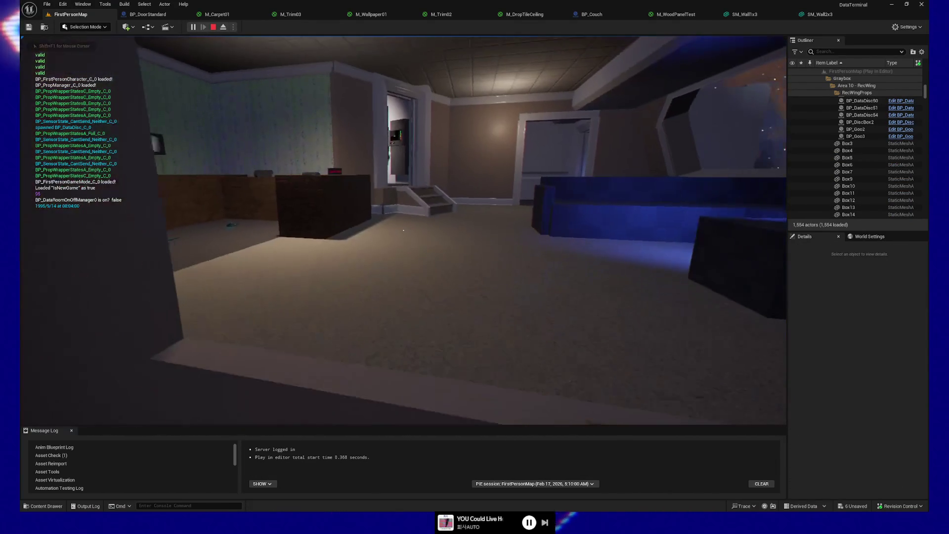
key(s)
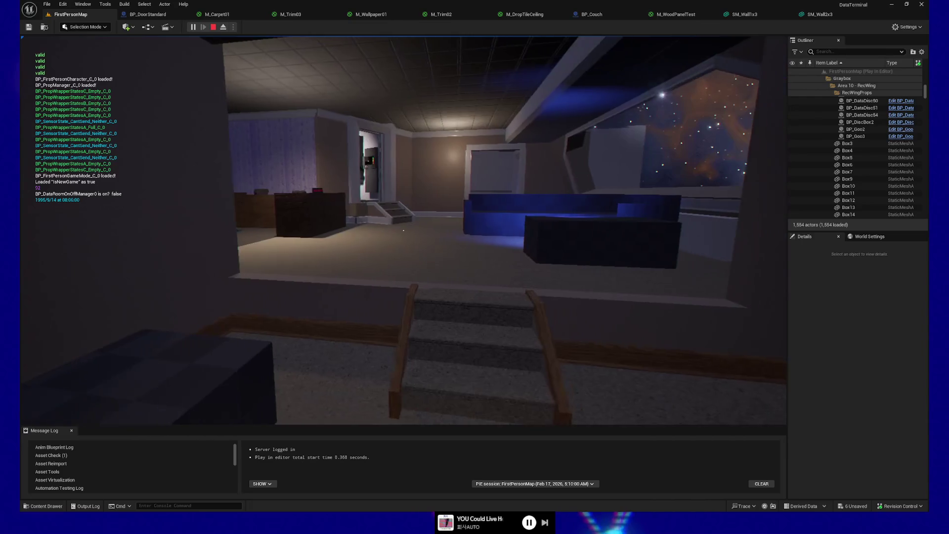
key(s)
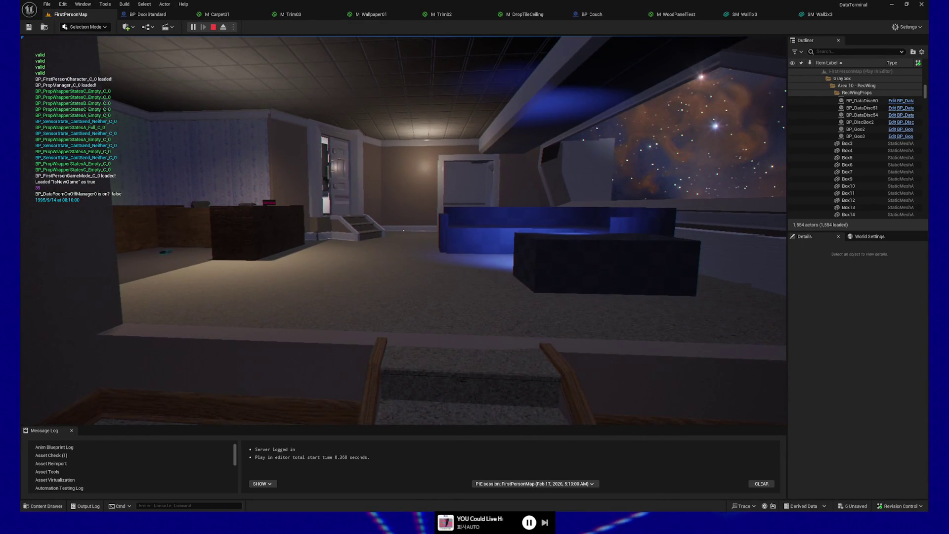
key(w)
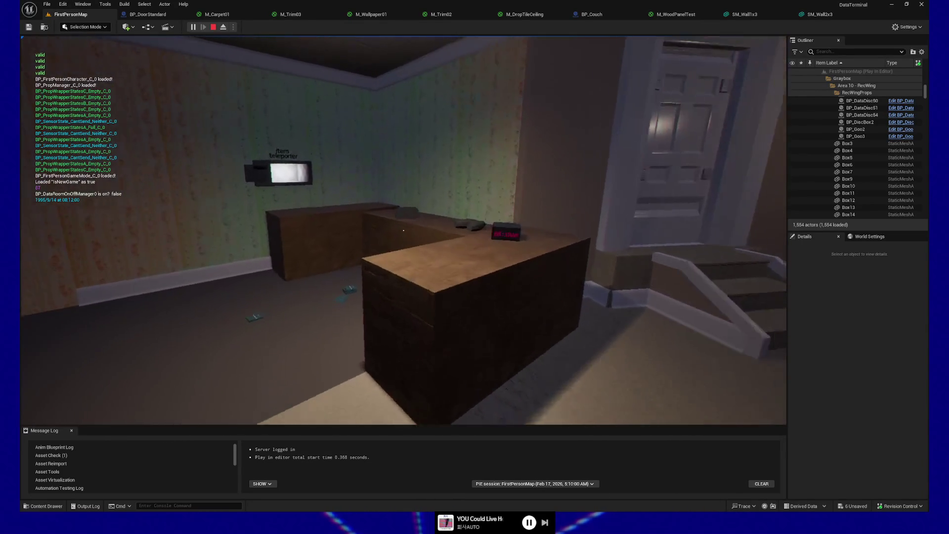
key(Escape)
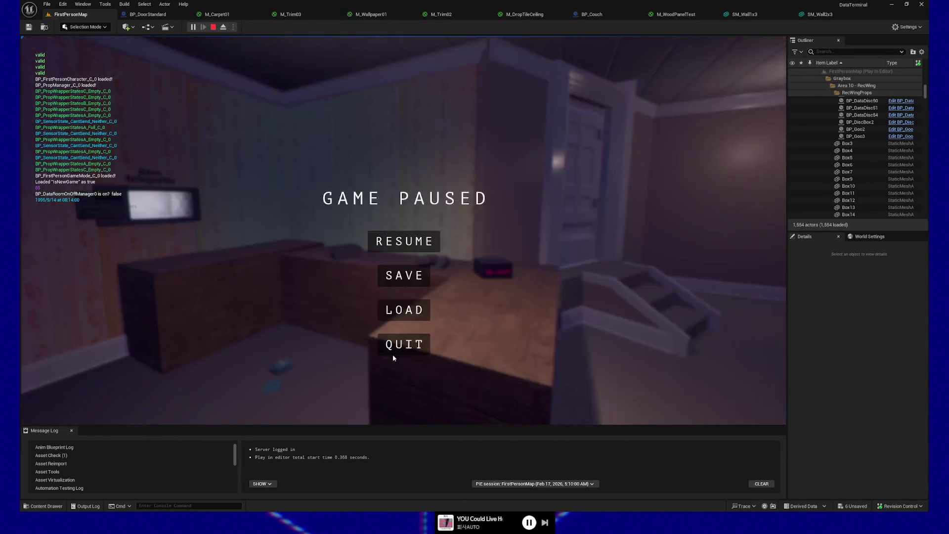
click(398, 352)
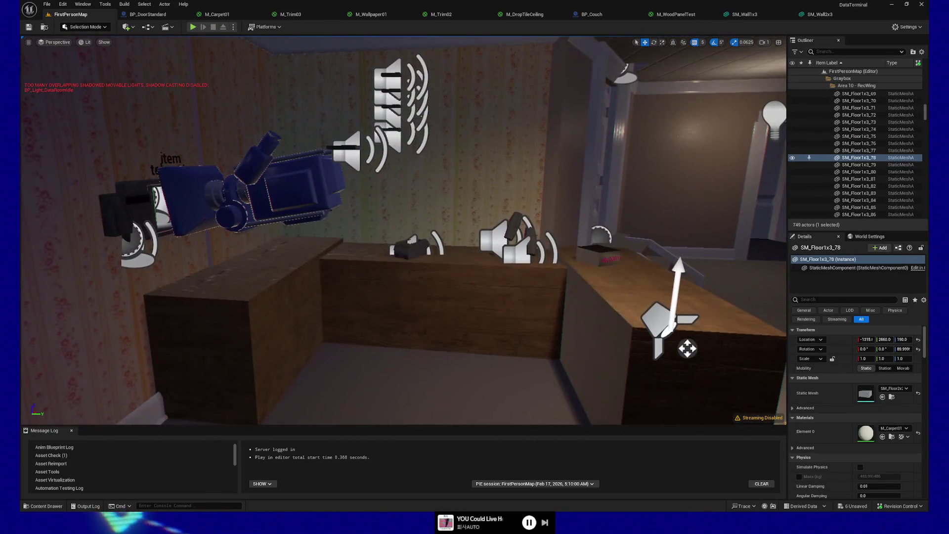
- Duplicate desk boxes Box6 and Box7 and raise the copies up the wall near the ceiling
click(476, 312)
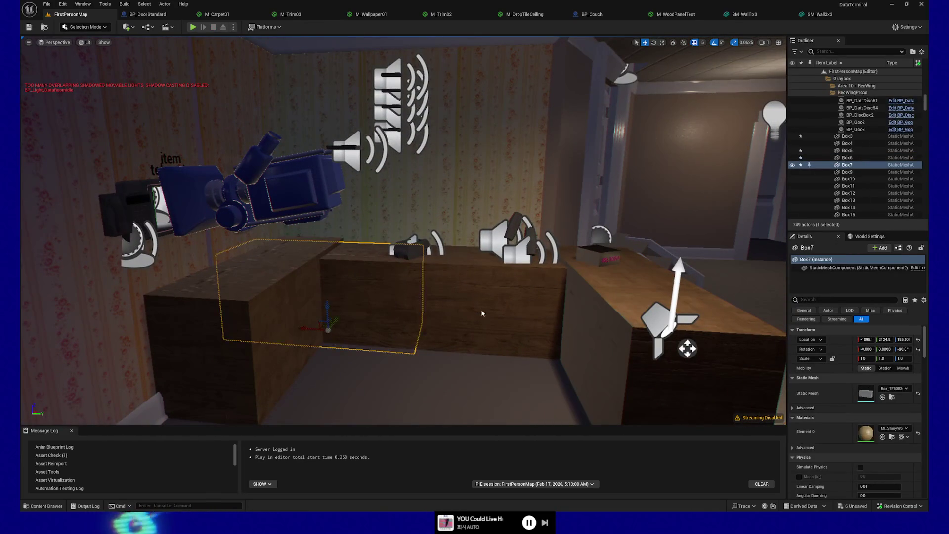
key(ctrl+d)
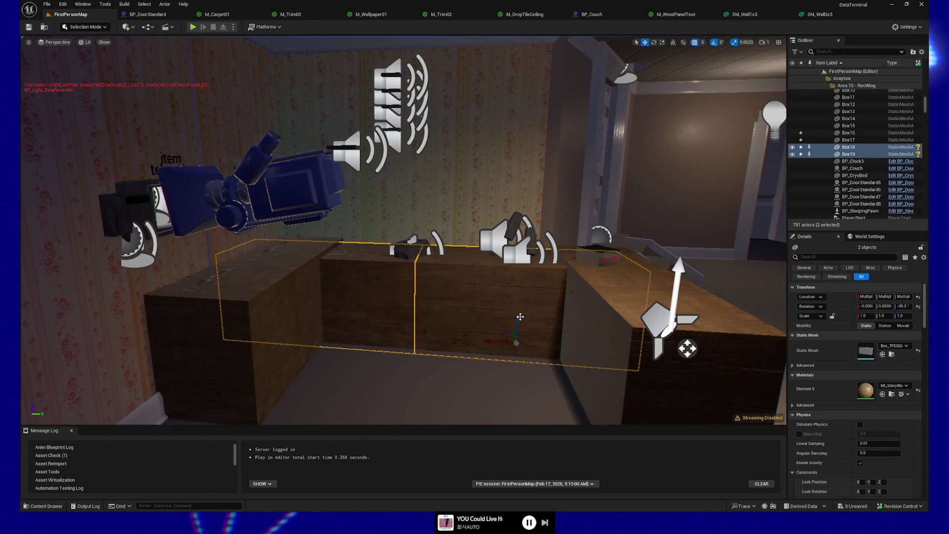
drag(519, 315, 534, 148)
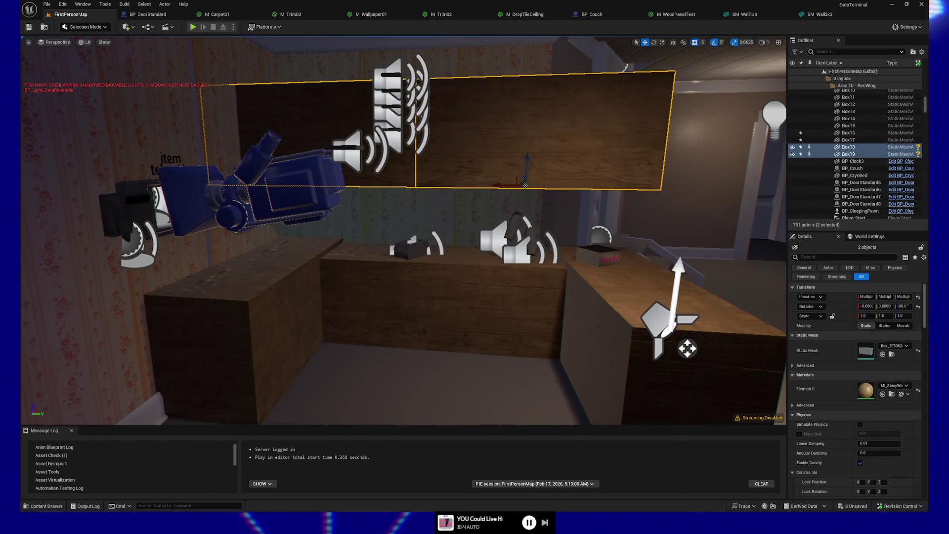
key(f)
mouse_move(491, 330)
mouse_down()
mouse_move(501, 234)
mouse_move(435, 258)
mouse_move(388, 257)
mouse_move(411, 317)
mouse_up()
mouse_move(342, 118)
mouse_down()
mouse_move(342, 94)
mouse_move(336, 126)
mouse_up()
drag(357, 162, 449, 382)
right_click(441, 396)
- Play from this spot and walk toward the stairs and couch, viewing the new wall shelf
click(450, 392)
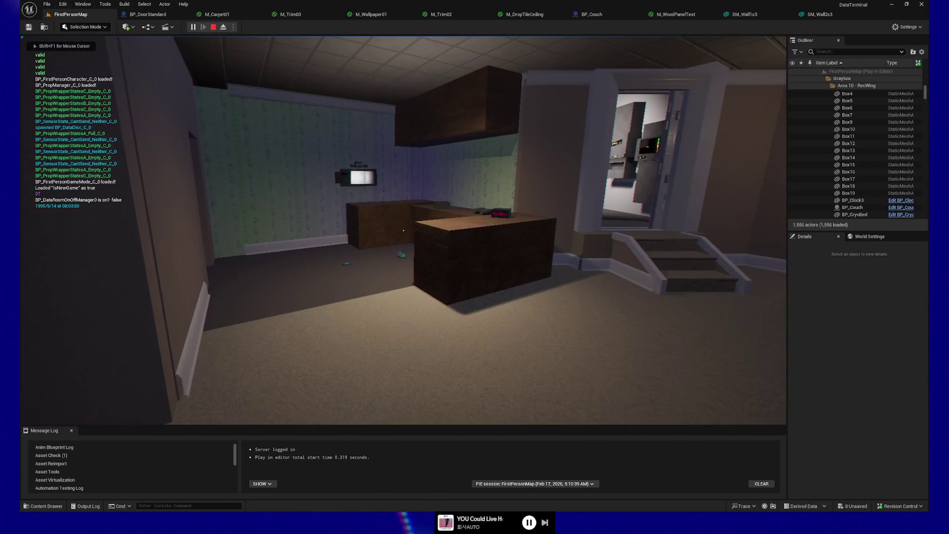
key(s)
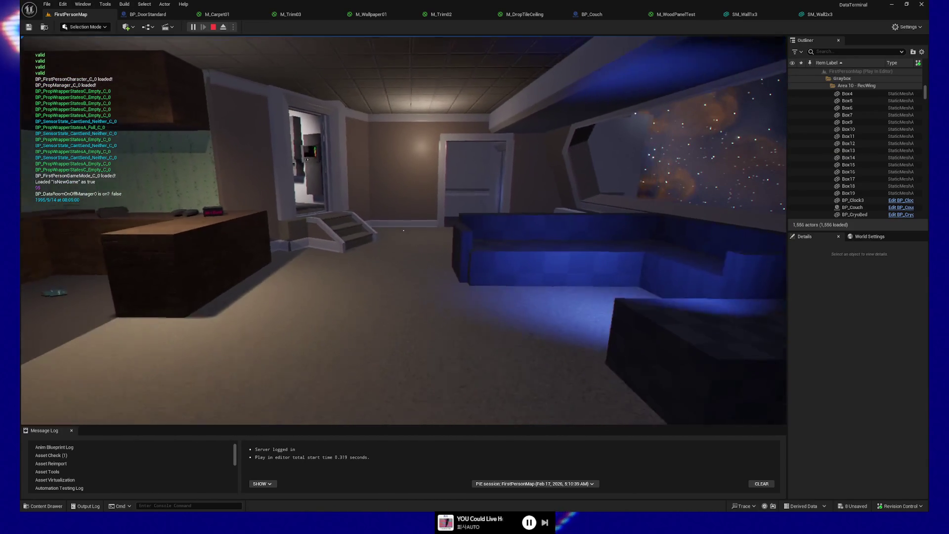
key(w)
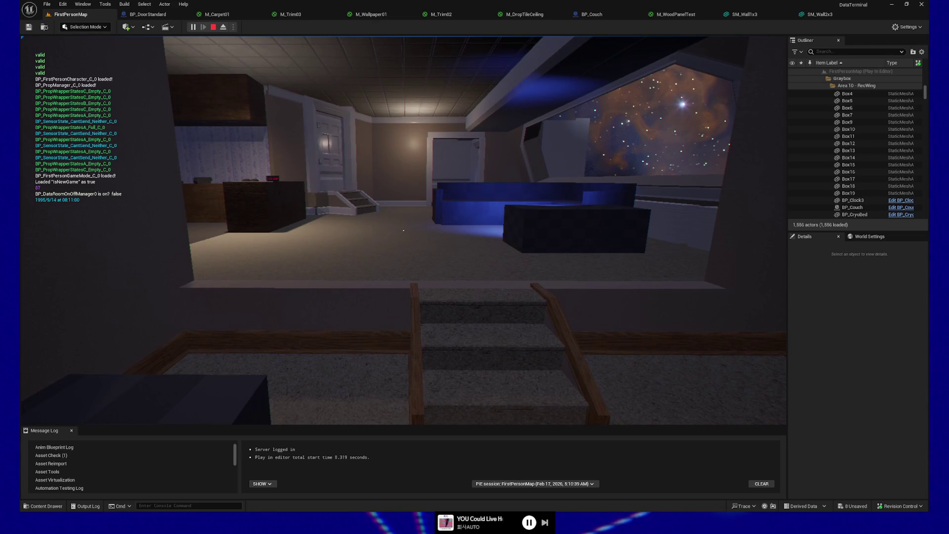
key(w)
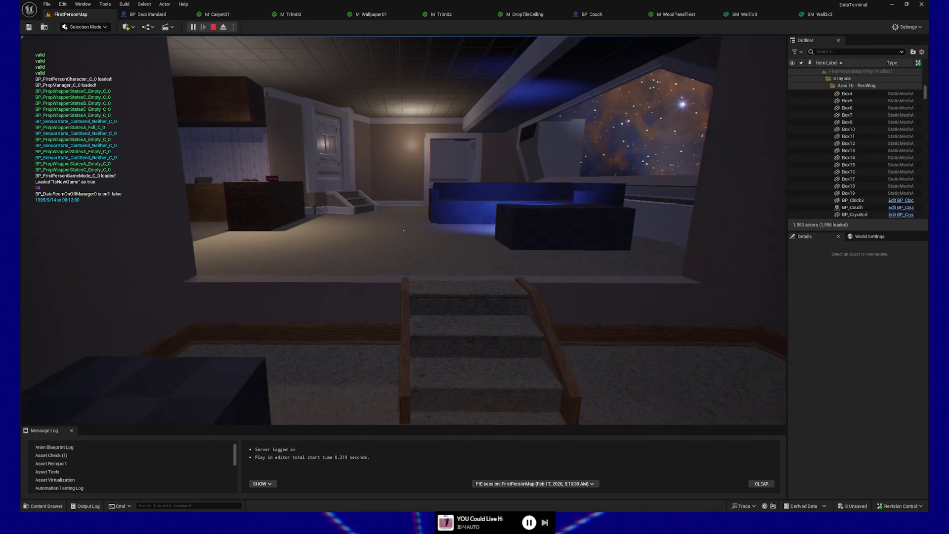
key(w)
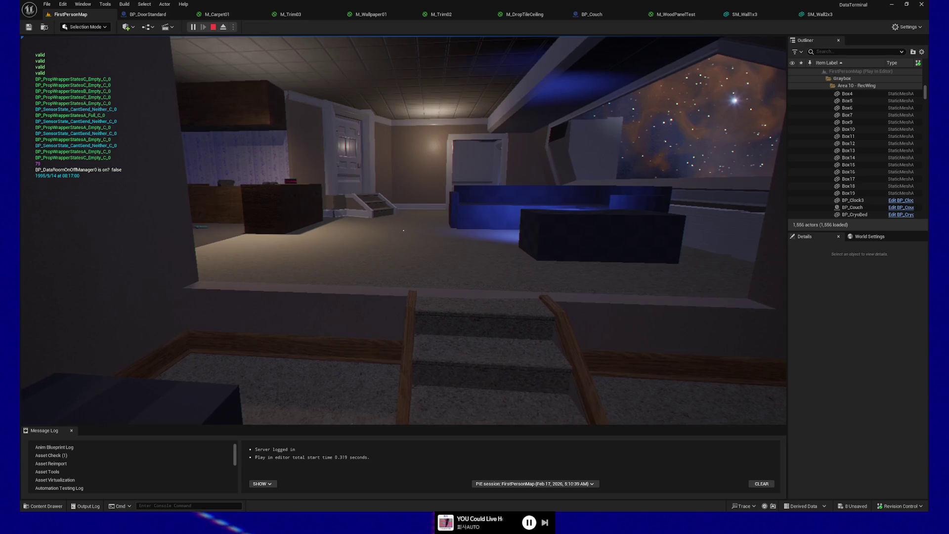
key(w)
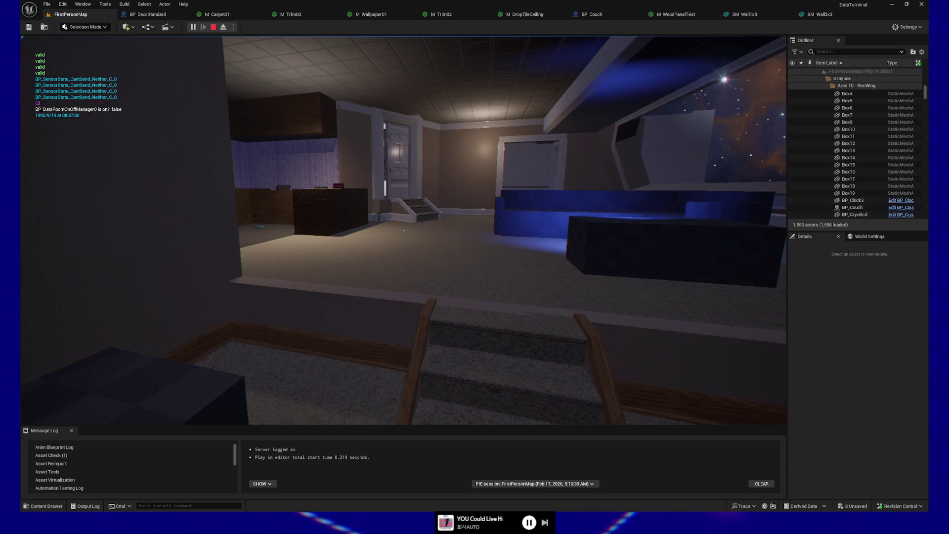
key(s)
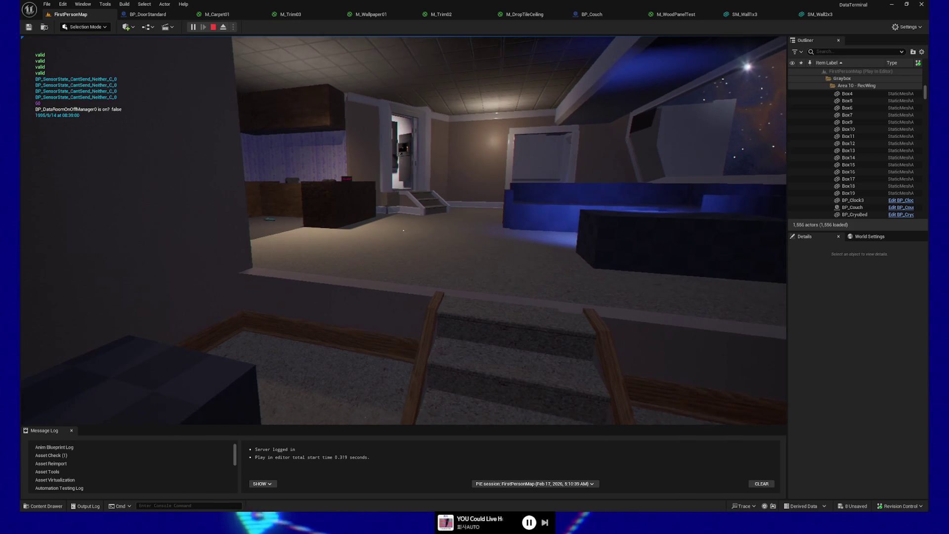
key(s)
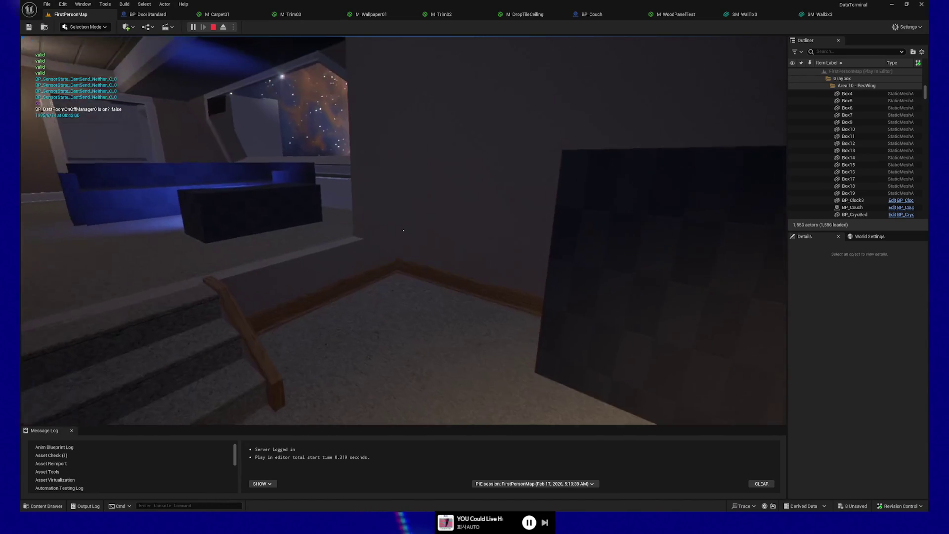
- End the playtest and give the Box10 wall panel the shiny wood material
key(Escape)
click(404, 345)
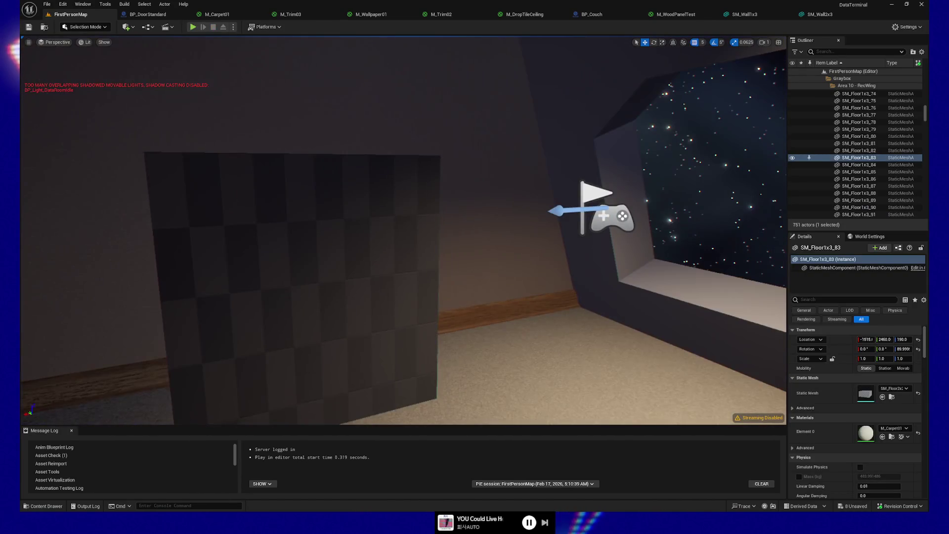
click(297, 287)
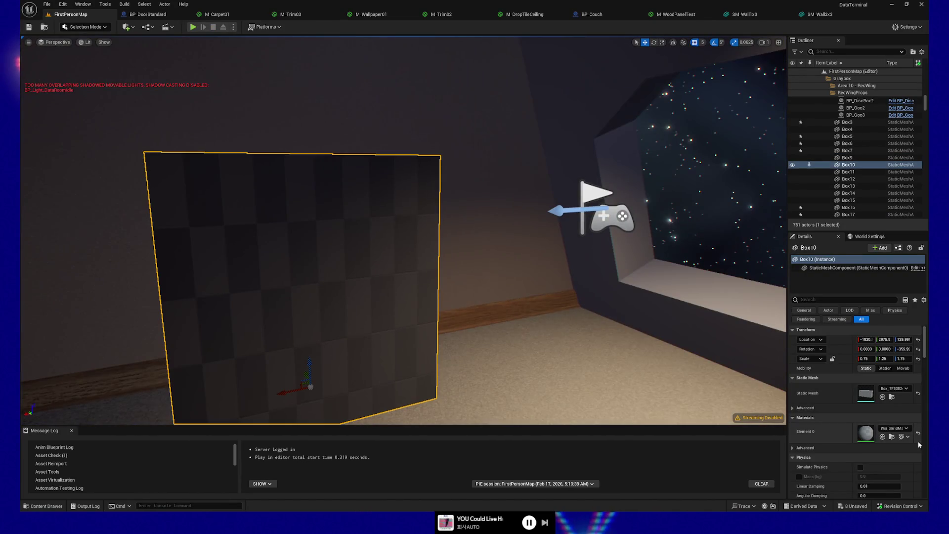
click(895, 428)
text(ny)
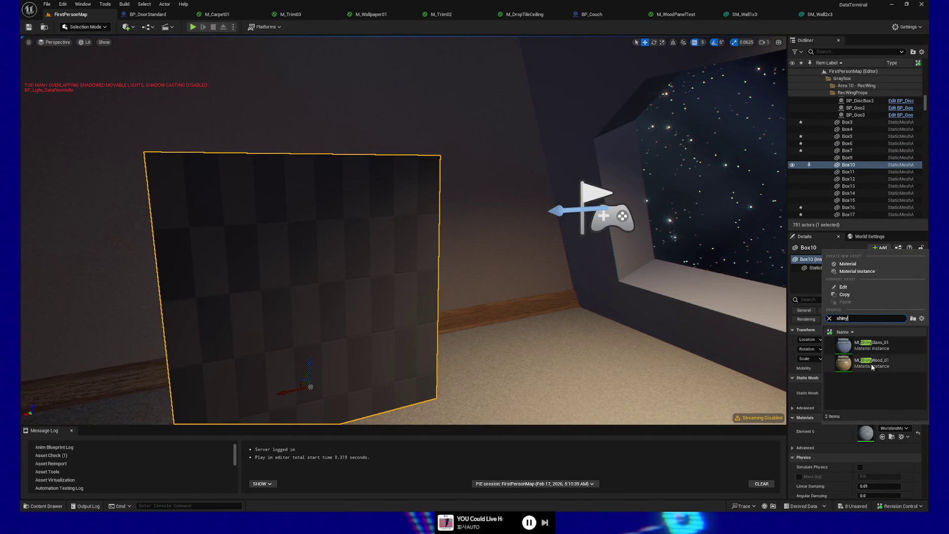
click(871, 364)
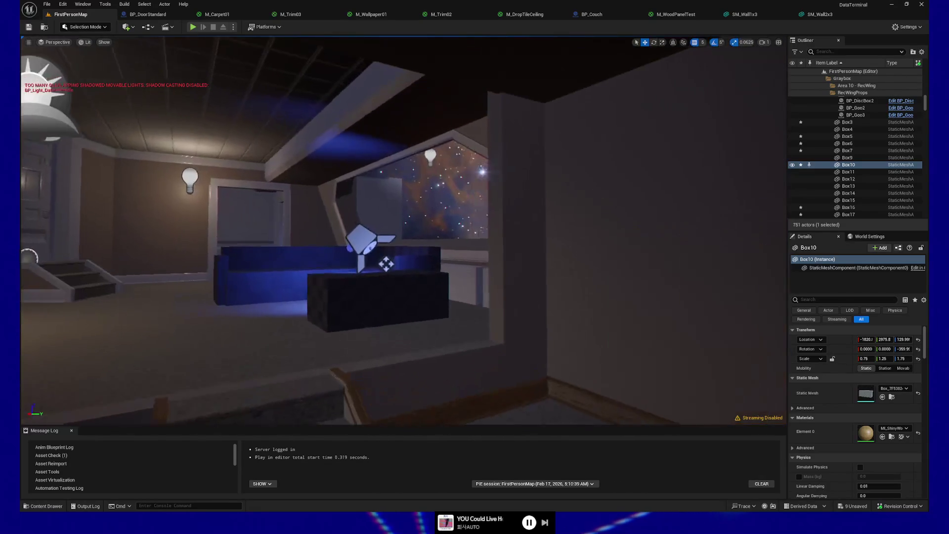
- Apply the shiny wood material to table box Box4 and inspect it from a few angles
click(429, 262)
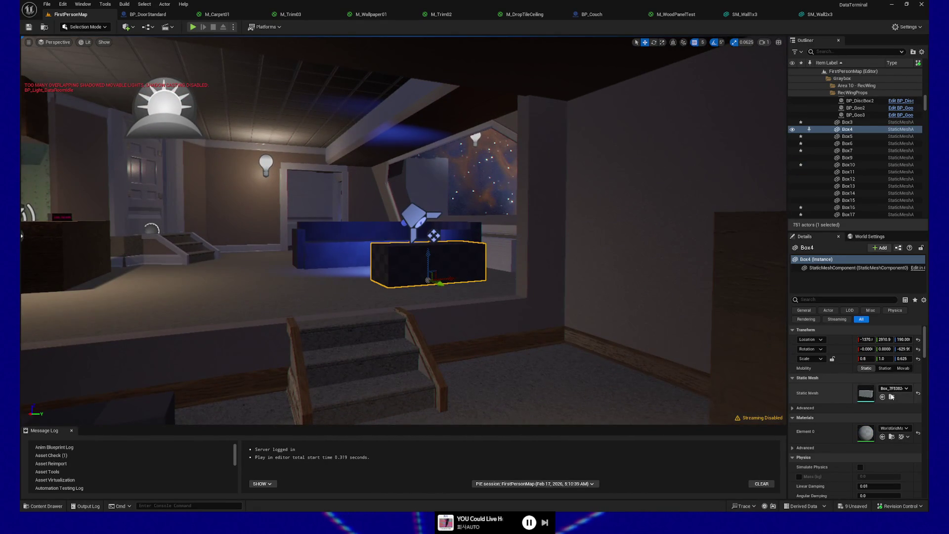
click(892, 429)
text(shiny)
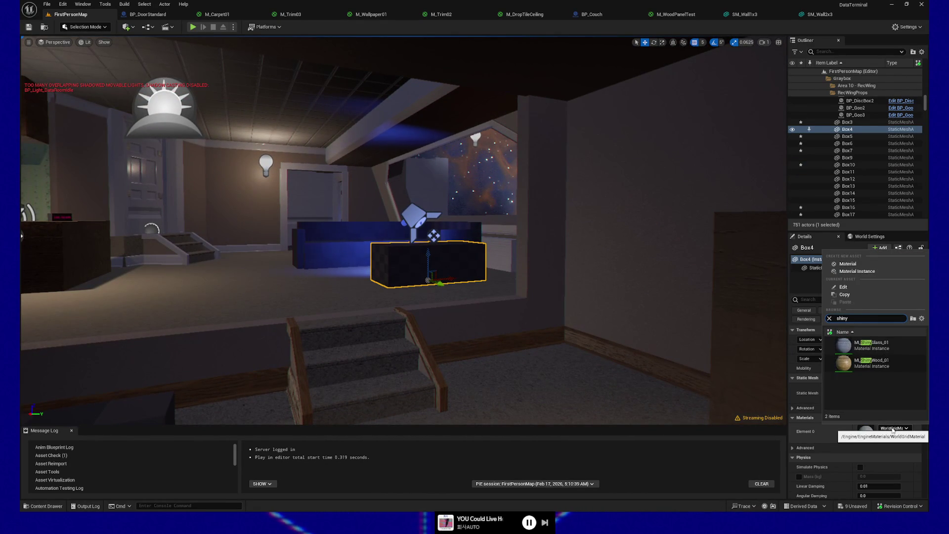
click(889, 370)
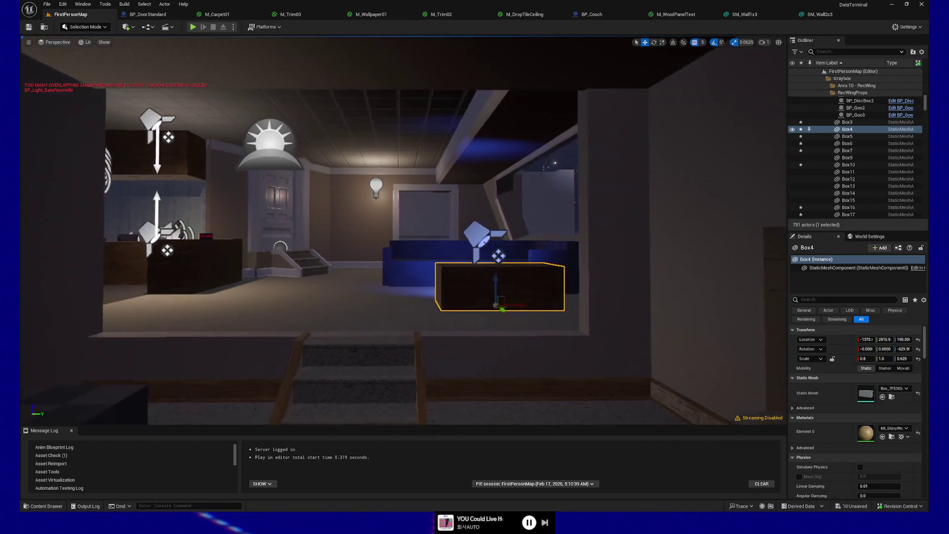
key(w)
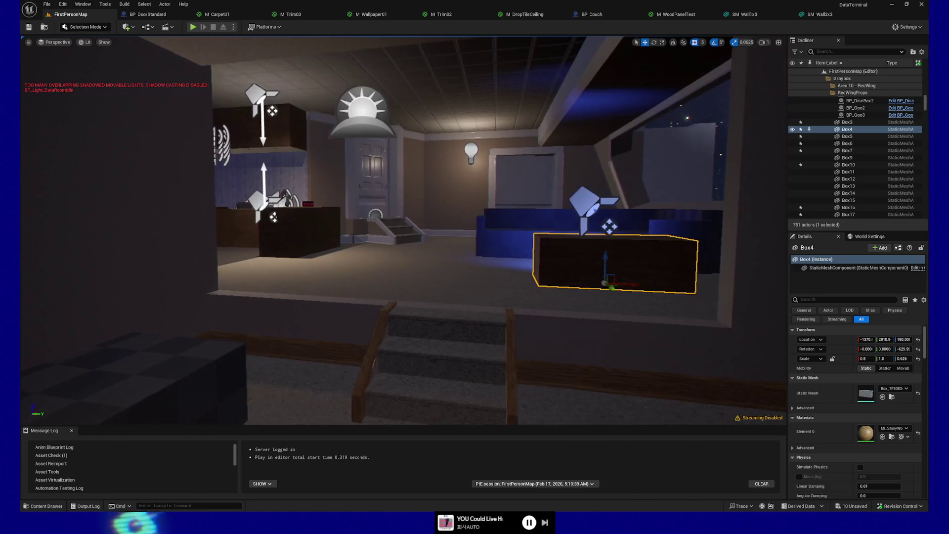
key(w)
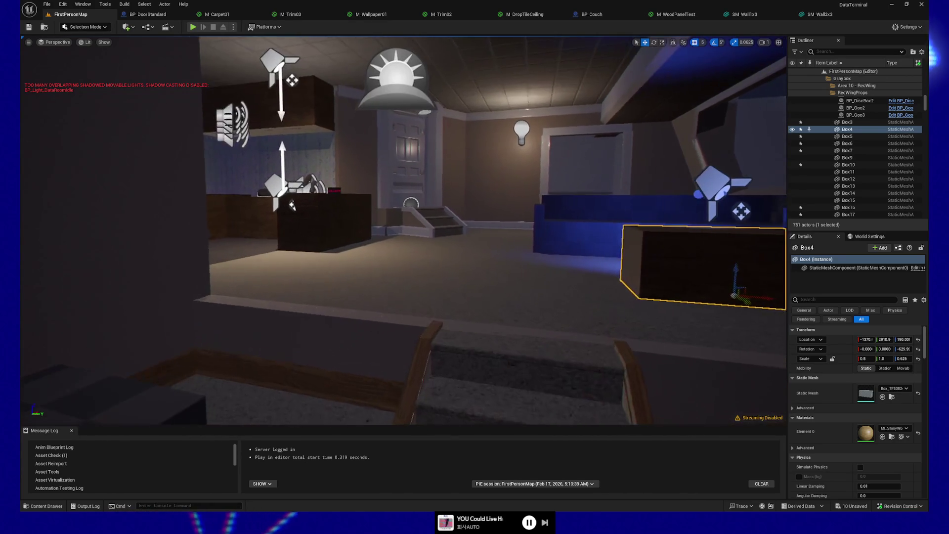
key(s)
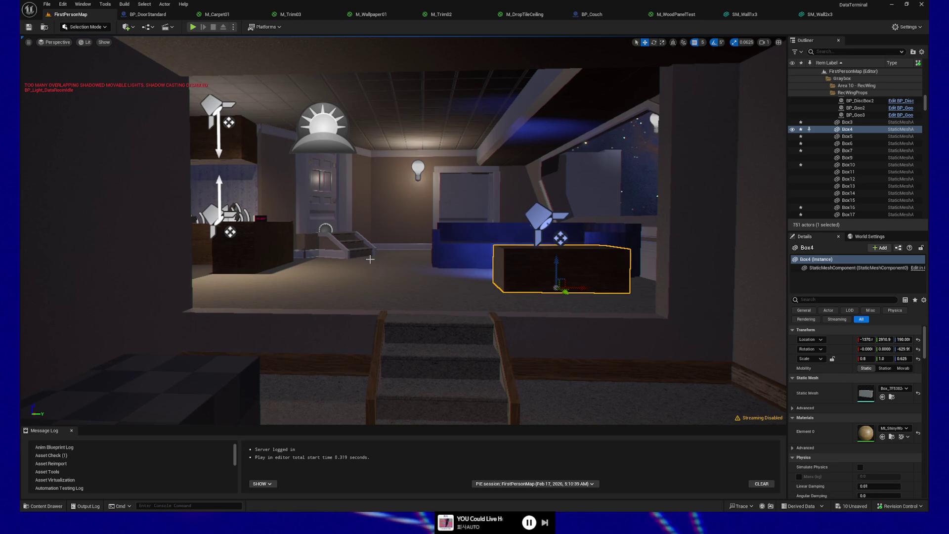
mouse_move(453, 238)
mouse_down()
mouse_move(449, 217)
mouse_move(451, 232)
mouse_up()
click(312, 232)
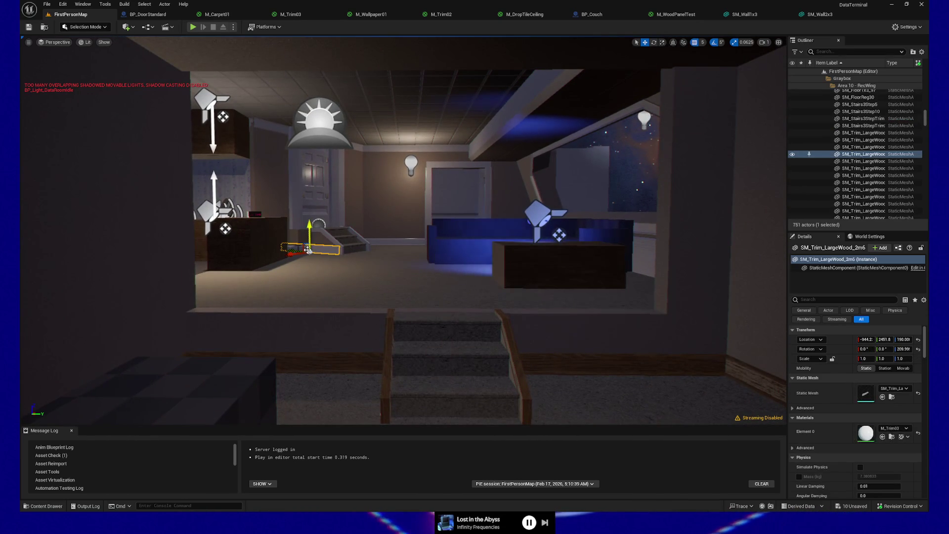
- Select the trim pieces around and along the stairs, including the diagonal stair trim
key(f)
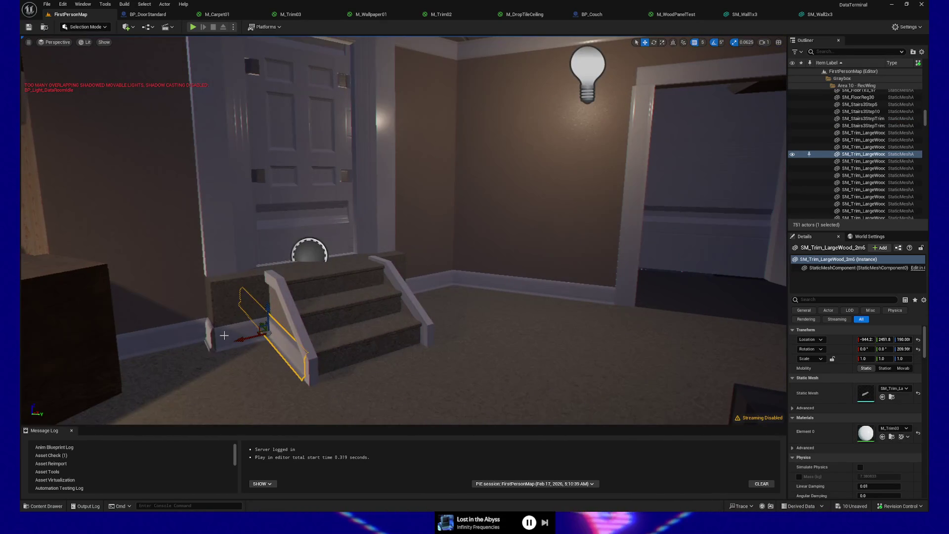
ctrl+click(287, 341)
ctrl+click(198, 321)
ctrl+click(139, 349)
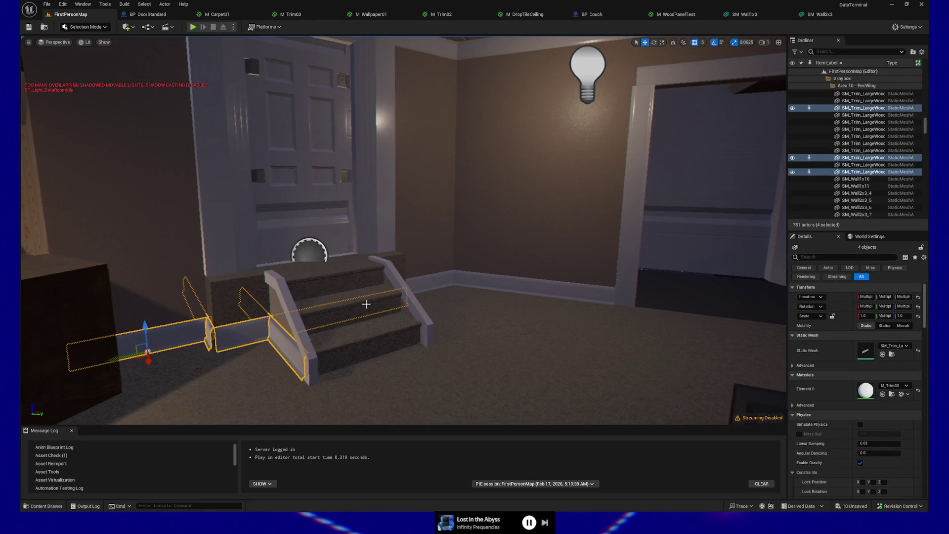
ctrl+click(470, 279)
drag(506, 287, 406, 279)
ctrl+click(608, 327)
ctrl+click(403, 277)
mouse_move(446, 310)
mouse_down()
mouse_move(490, 282)
mouse_move(445, 310)
mouse_move(457, 363)
mouse_move(439, 297)
mouse_up()
ctrl+click(445, 309)
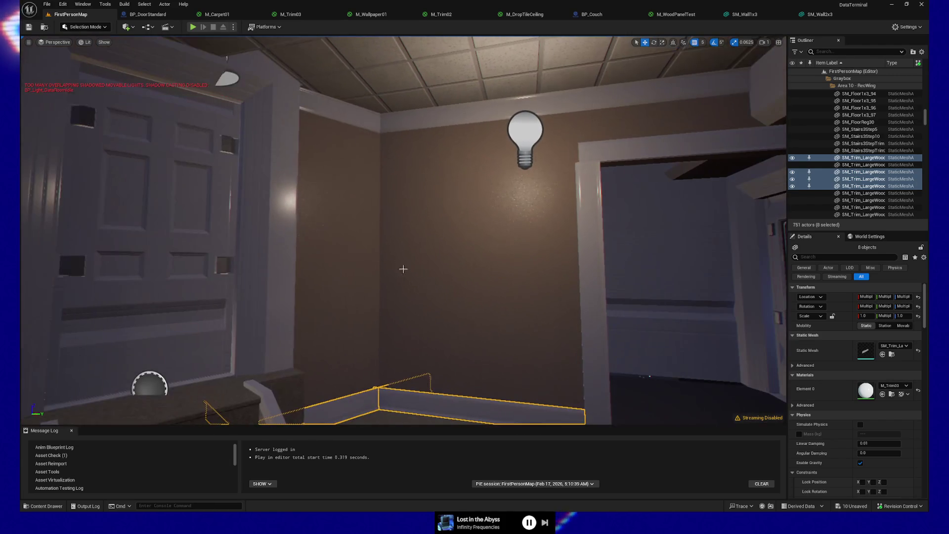
- Add the upper wall, ceiling beam, doorway, cabinet-top and left wall trim to the selection
ctrl+click(356, 113)
ctrl+click(435, 120)
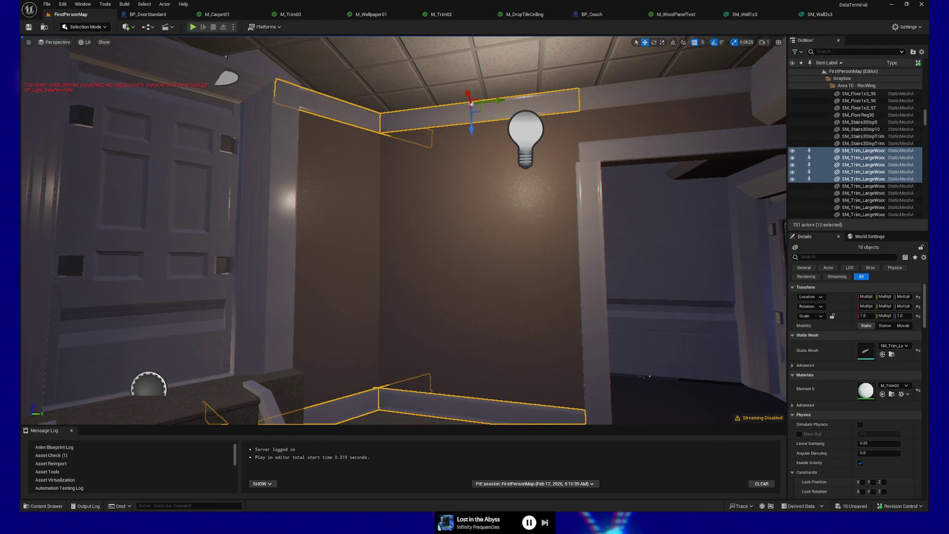
ctrl+click(627, 105)
drag(683, 158, 656, 64)
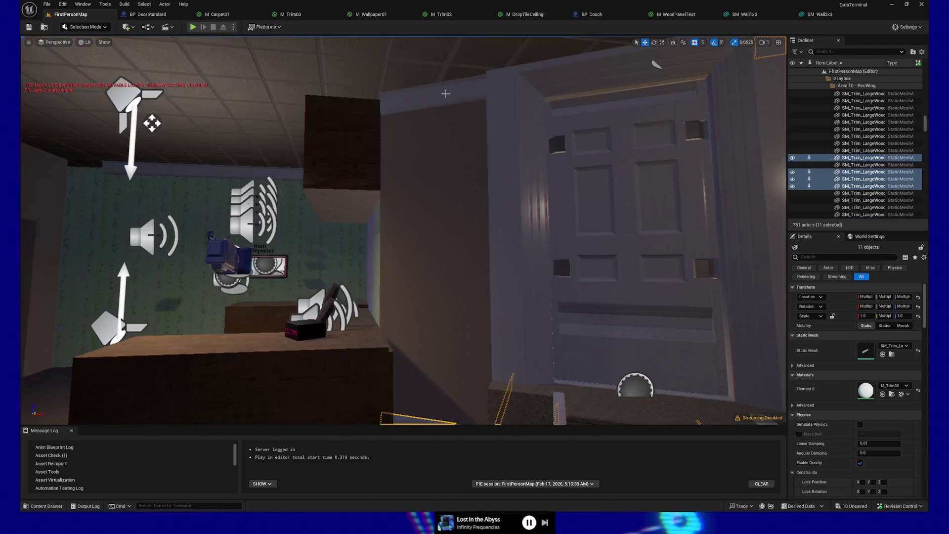
ctrl+click(656, 64)
mouse_move(503, 122)
mouse_down()
mouse_move(524, 126)
mouse_move(277, 139)
mouse_up()
ctrl+click(503, 122)
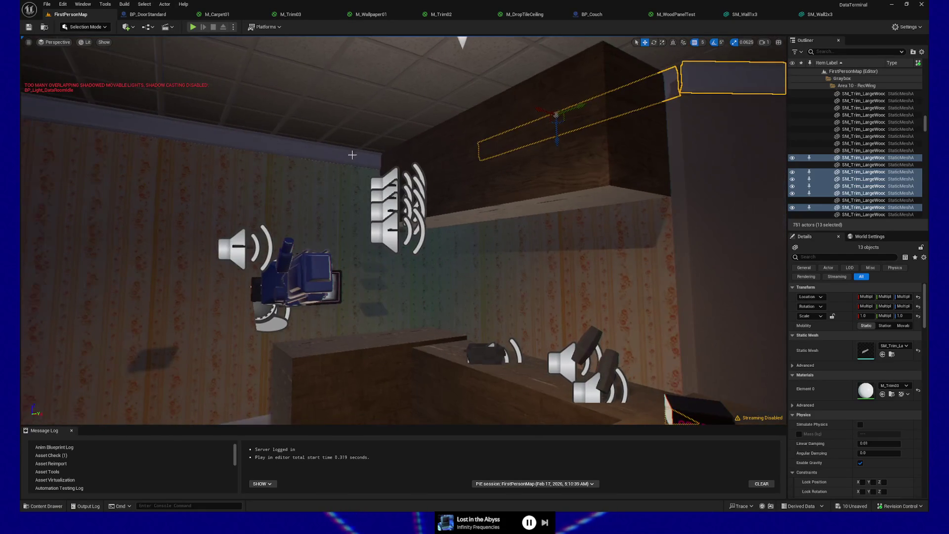
ctrl+click(277, 139)
ctrl+click(182, 133)
drag(193, 156, 163, 157)
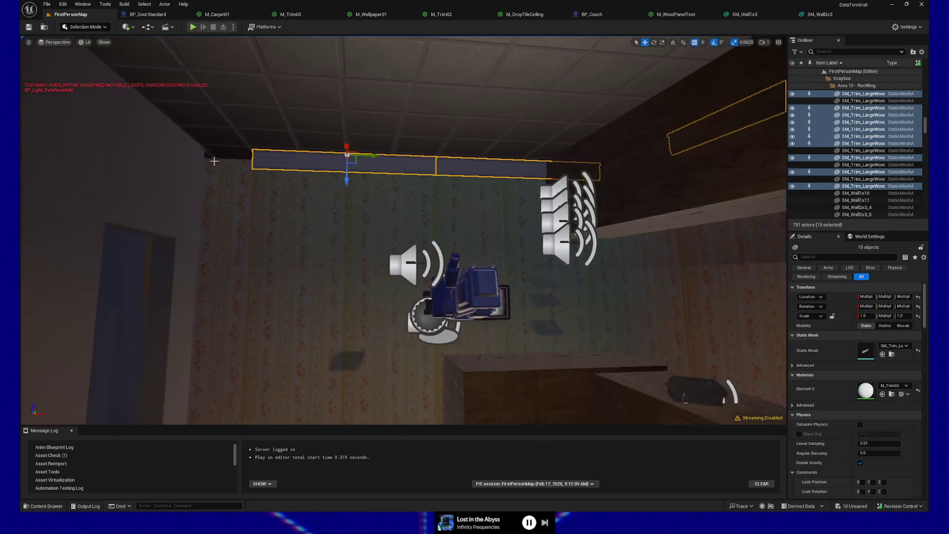
- Add the baseboard trims and the trim right of the table, completing 19 pieces
drag(226, 158, 296, 242)
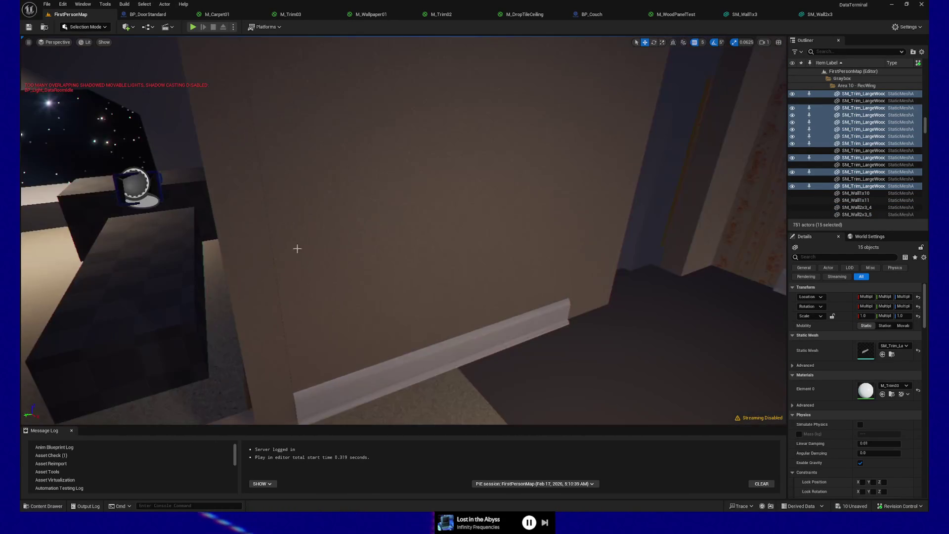
ctrl+click(411, 368)
drag(494, 373, 500, 346)
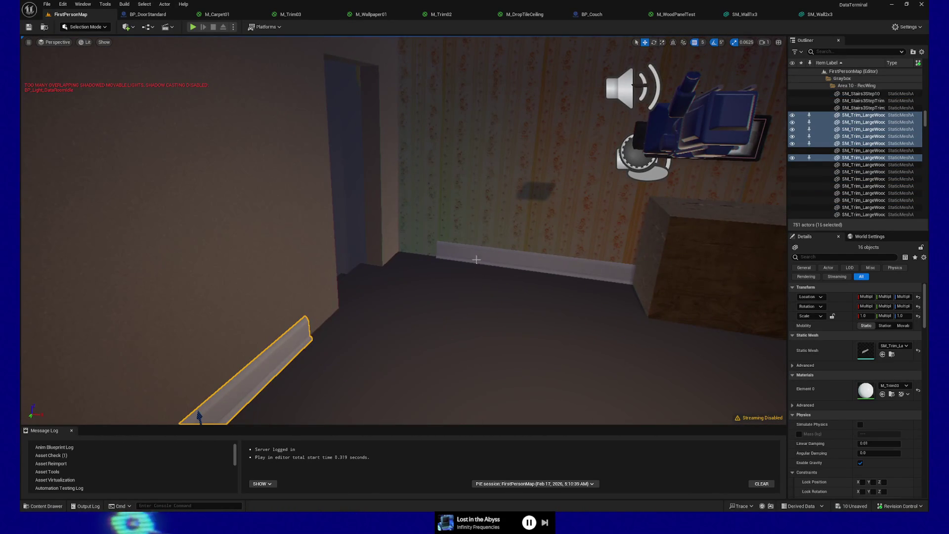
ctrl+click(477, 262)
ctrl+click(625, 271)
mouse_move(626, 270)
mouse_down()
mouse_move(471, 303)
mouse_move(559, 206)
mouse_up()
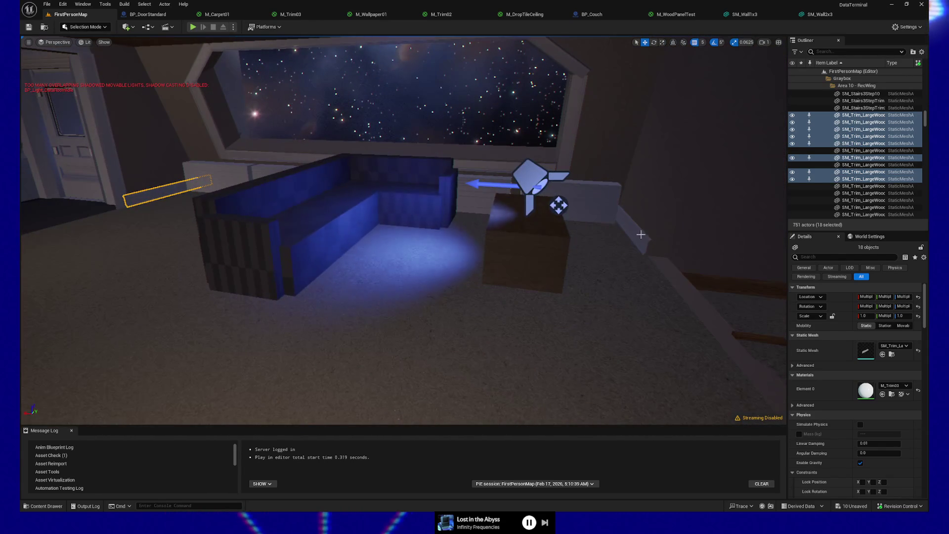
ctrl+click(626, 229)
mouse_move(626, 228)
mouse_down()
mouse_move(445, 235)
mouse_move(411, 212)
mouse_up()
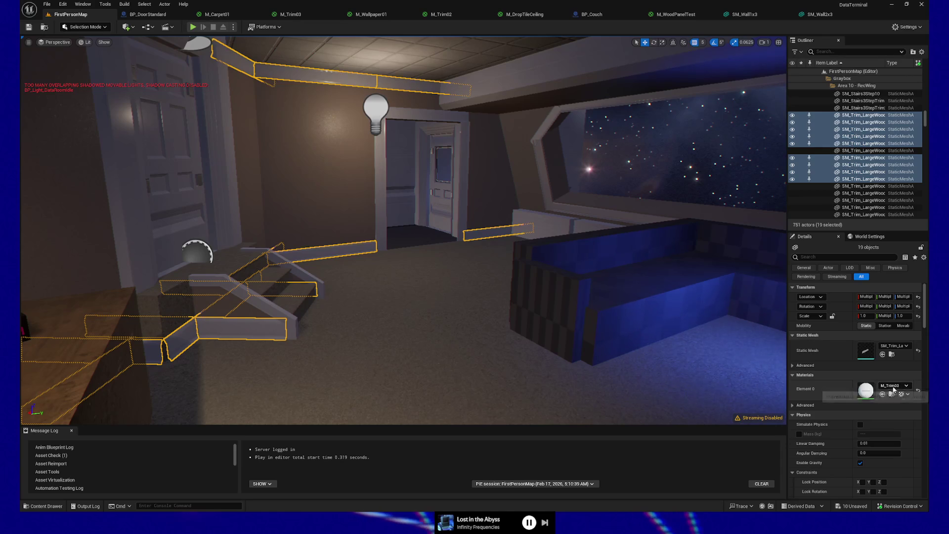
- Apply M_Trim01 to all selected trim pieces, then select and frame a floor tile near the stairs
click(895, 385)
click(880, 305)
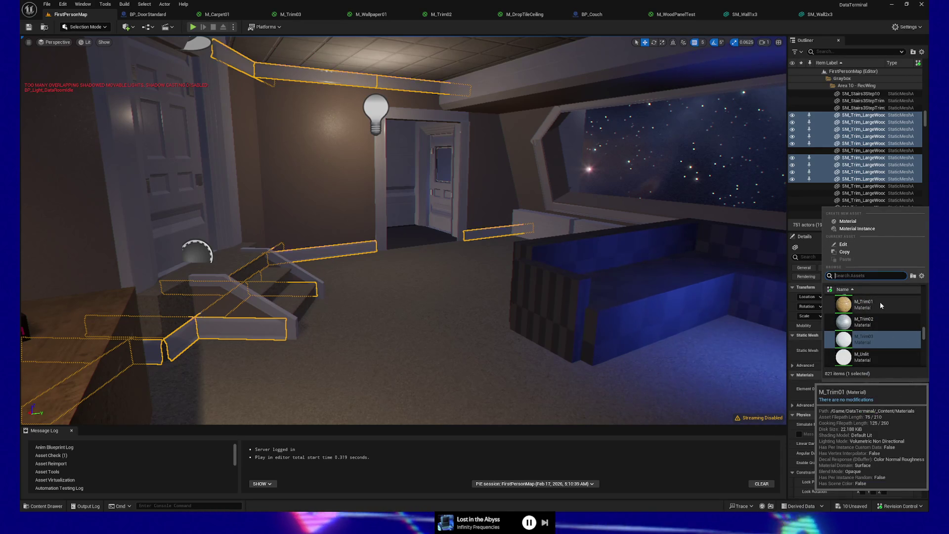
double_click(880, 302)
click(499, 339)
key(f)
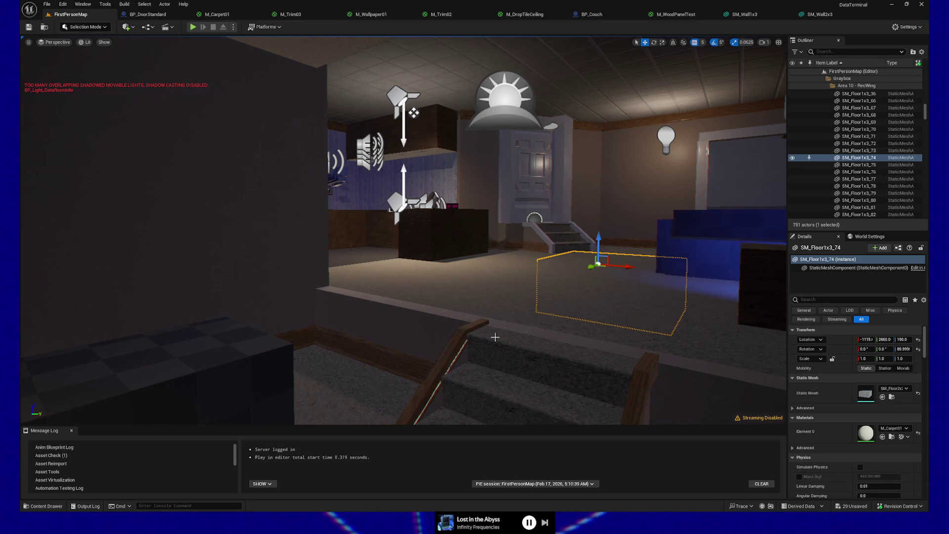
- Fly past the counter, wall and couch, then select the SM_Stairs3StepTrim stairs piece
mouse_move(483, 310)
mouse_down()
mouse_move(460, 281)
mouse_move(489, 271)
mouse_move(487, 257)
mouse_move(417, 81)
mouse_up()
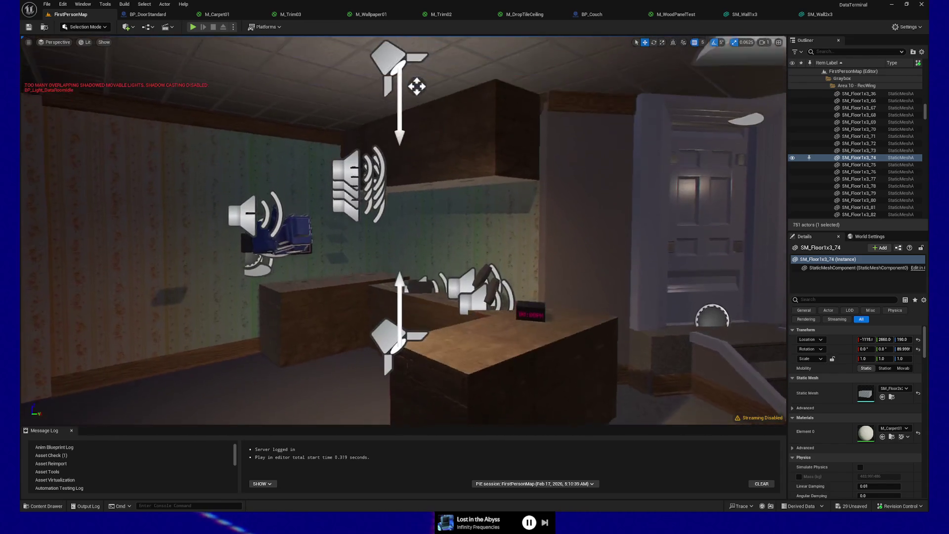
mouse_move(417, 119)
mouse_down()
mouse_move(545, 70)
mouse_move(375, 78)
mouse_move(398, 98)
mouse_move(187, 93)
mouse_move(260, 76)
mouse_move(178, 76)
mouse_move(283, 89)
mouse_move(242, 93)
mouse_move(416, 90)
mouse_up()
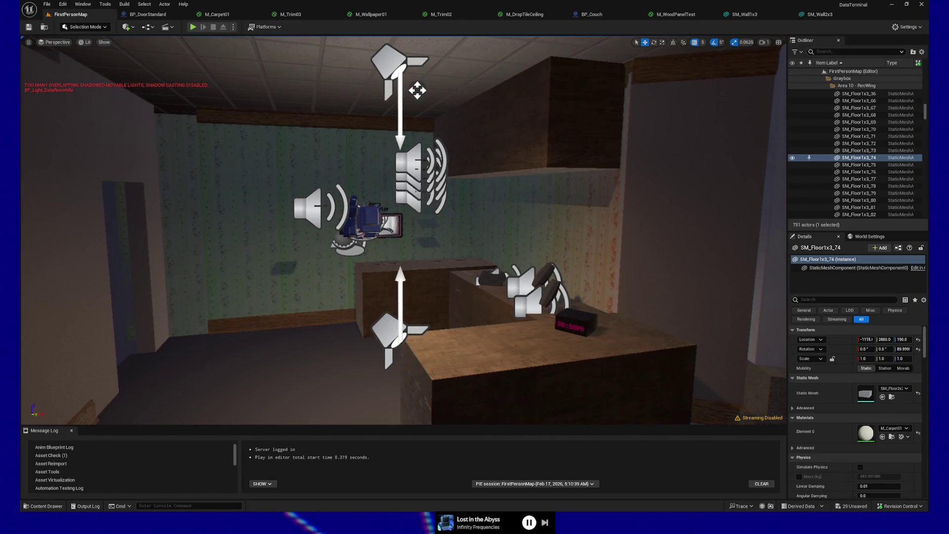
mouse_move(417, 90)
mouse_down()
mouse_move(318, 85)
mouse_move(364, 81)
mouse_move(30, 382)
mouse_move(769, 356)
mouse_up()
drag(403, 230, 317, 279)
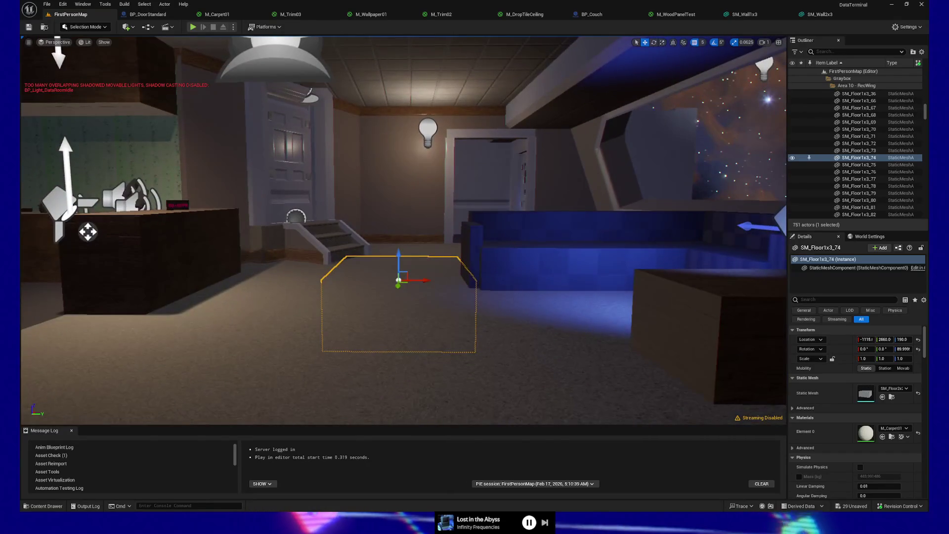
key(s)
key(s)
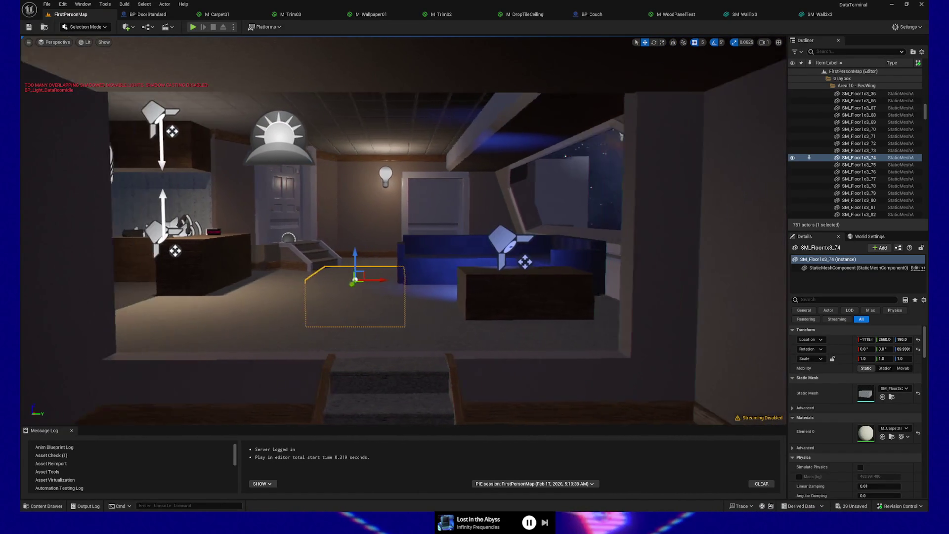
key(w)
click(366, 286)
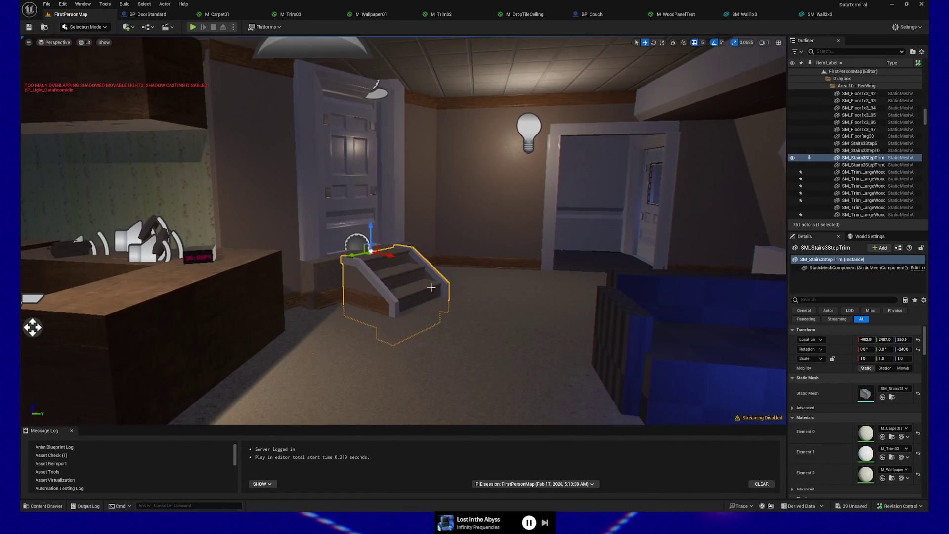
- Set the stairs' Element 1 trim material to M_Trim01, then select a floor tile near the couch
click(894, 449)
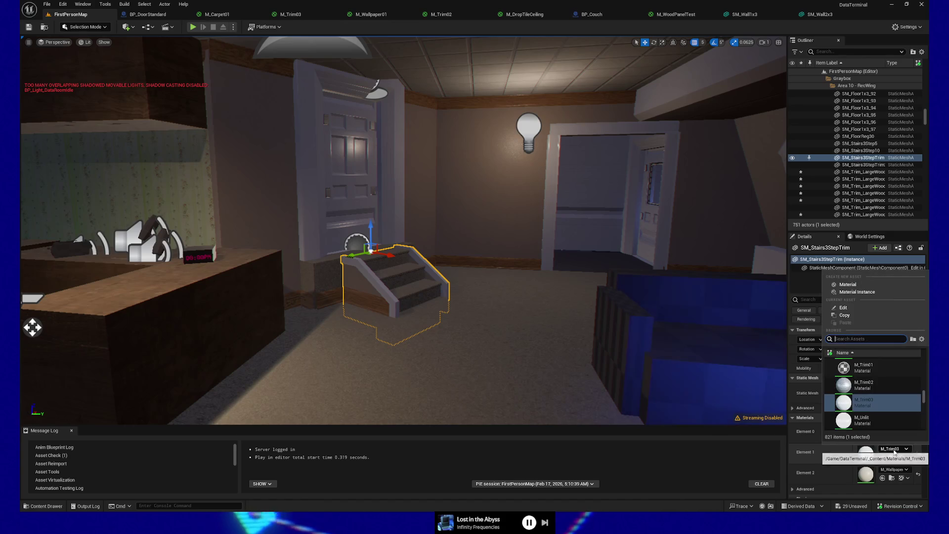
click(863, 367)
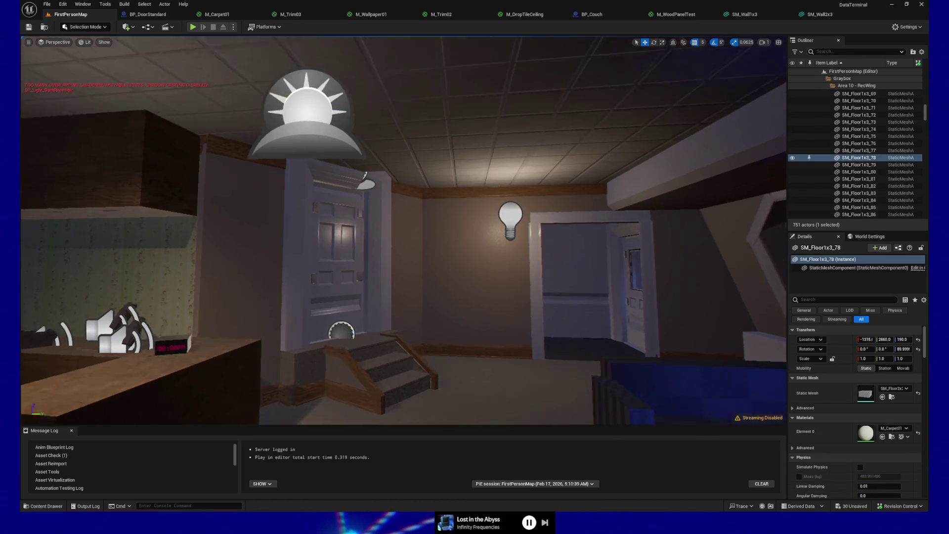
click(403, 375)
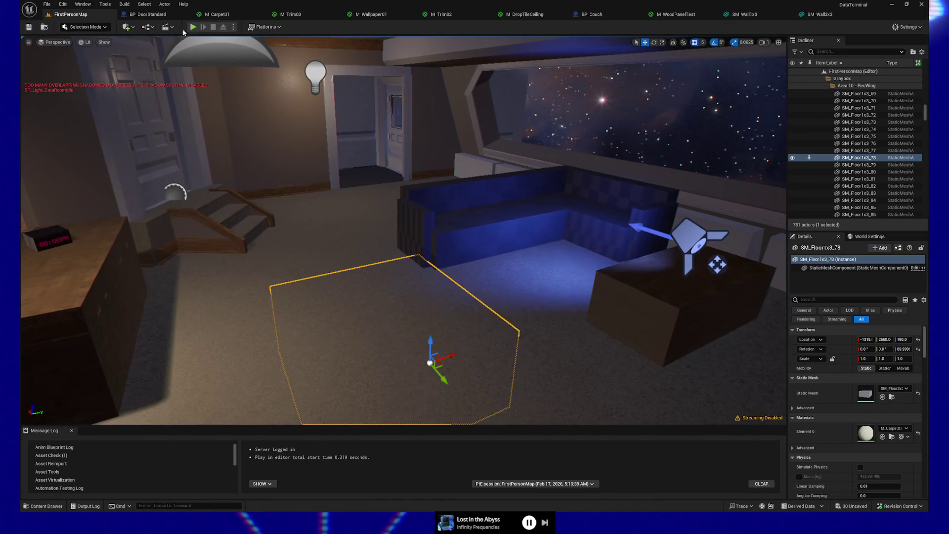
click(133, 28)
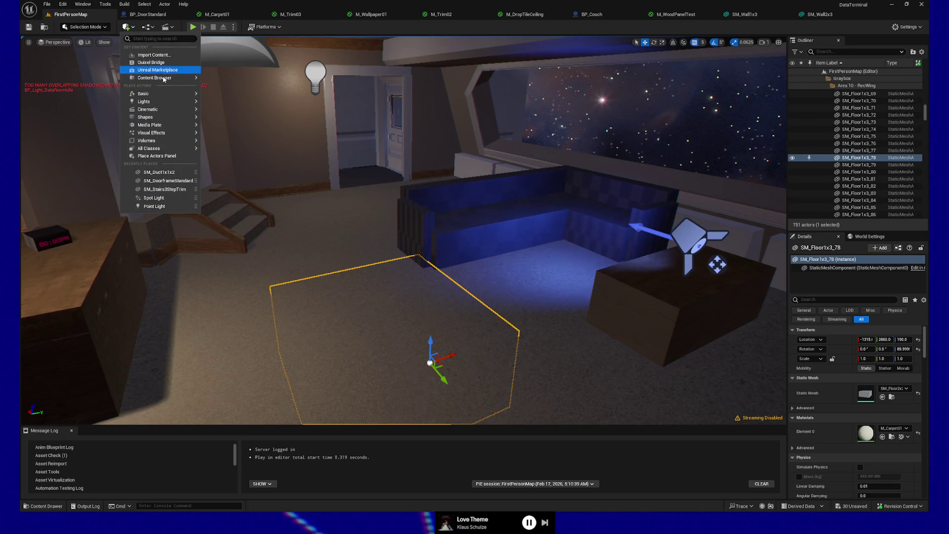
mouse_move(168, 102)
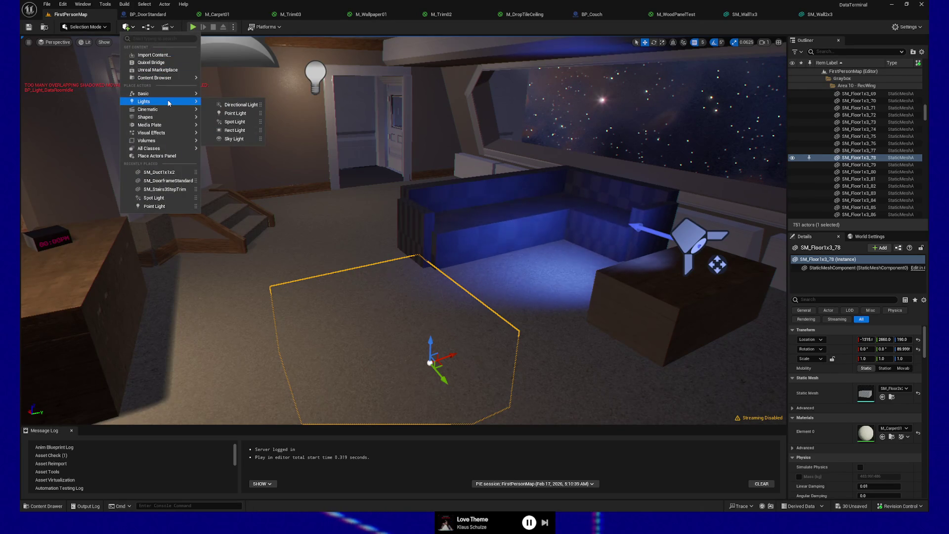
mouse_move(234, 139)
mouse_down()
mouse_move(281, 204)
mouse_move(176, 194)
mouse_up()
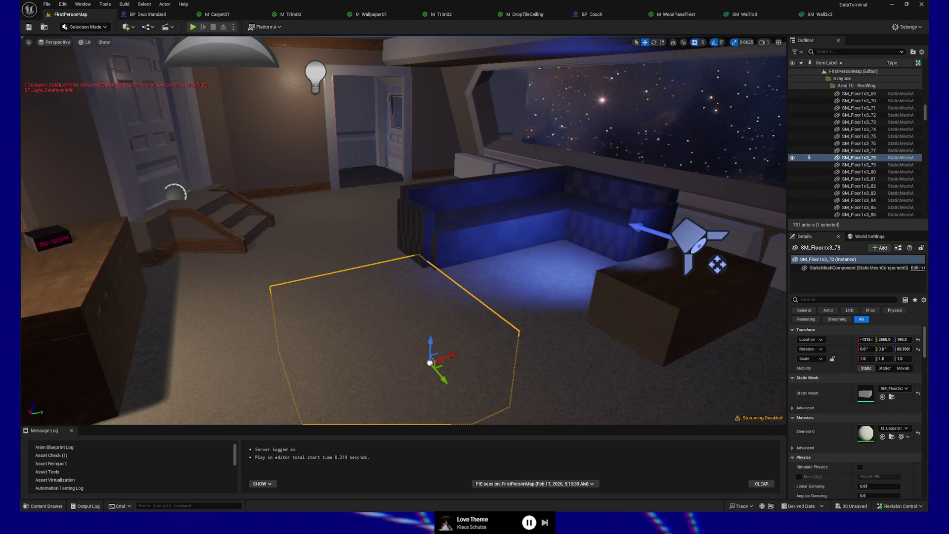
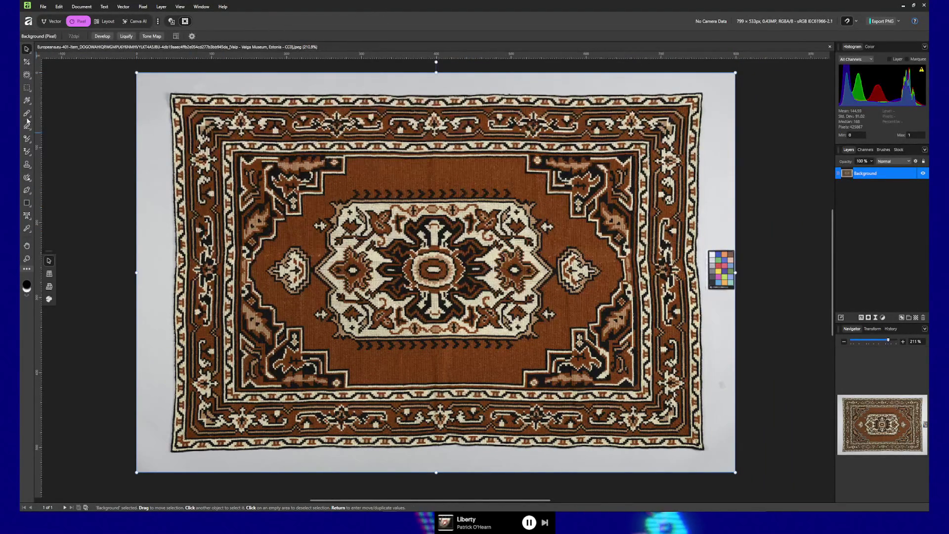
- Switch to the Freehand Selection Tool from the marquee tool flyout using the L shortcut
key(l)
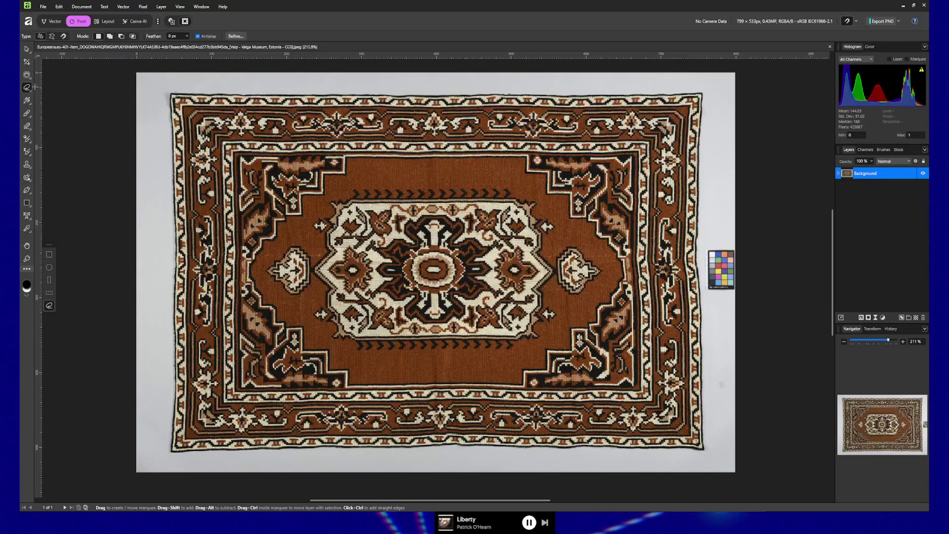
click(27, 88)
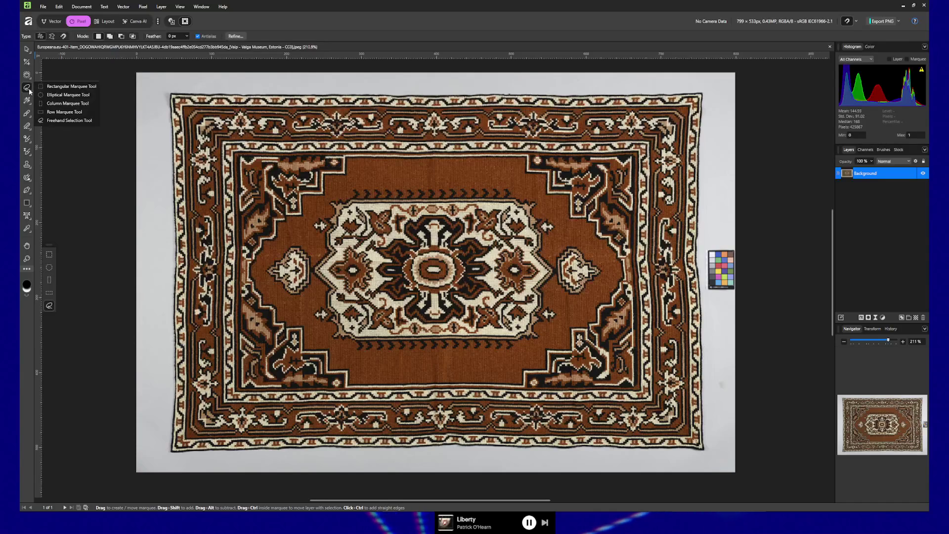
click(74, 120)
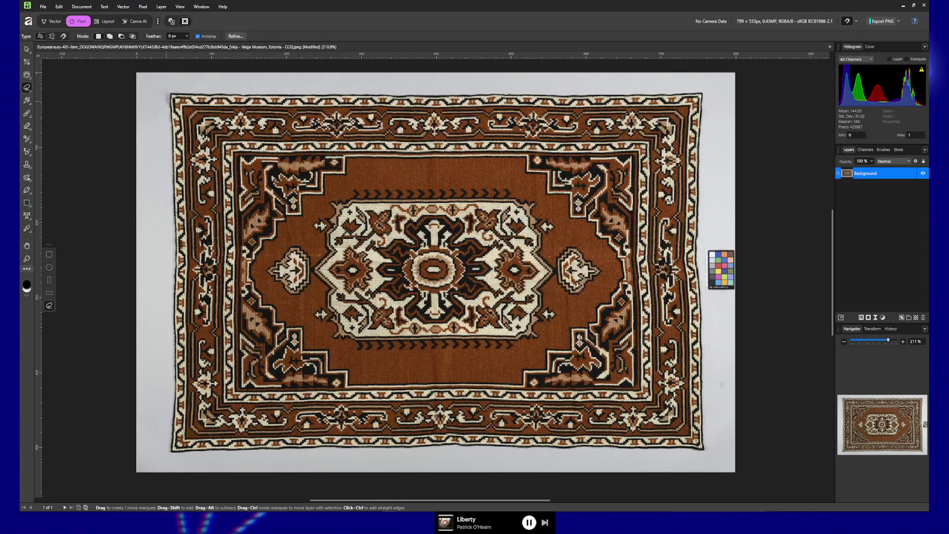
- Drag the lasso from the rug's top-left corner down the left edge and partway along the bottom
drag(170, 94, 170, 110)
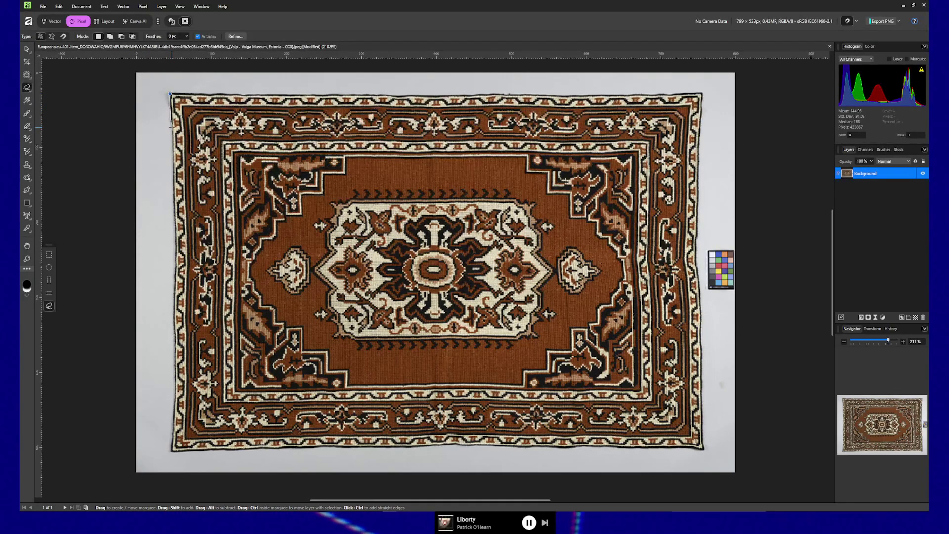
drag(172, 134, 172, 307)
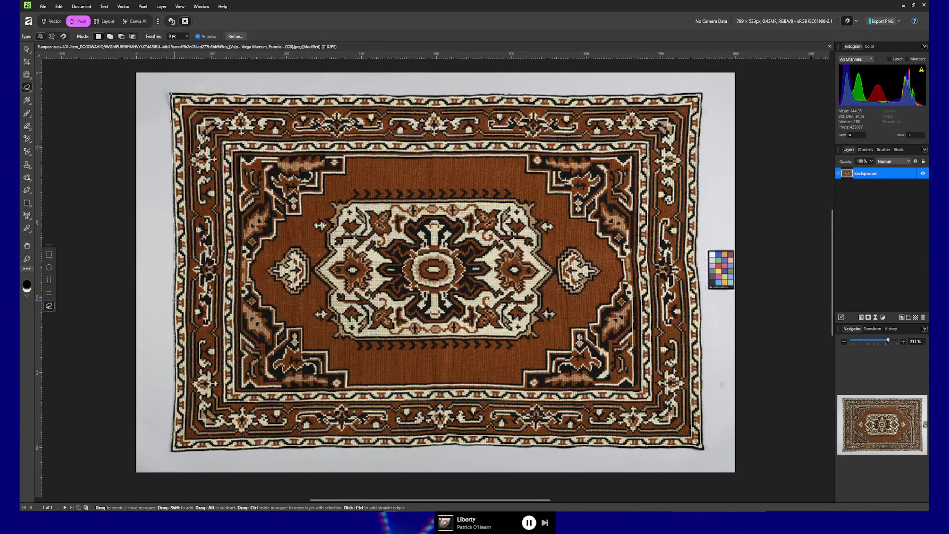
drag(173, 309, 173, 376)
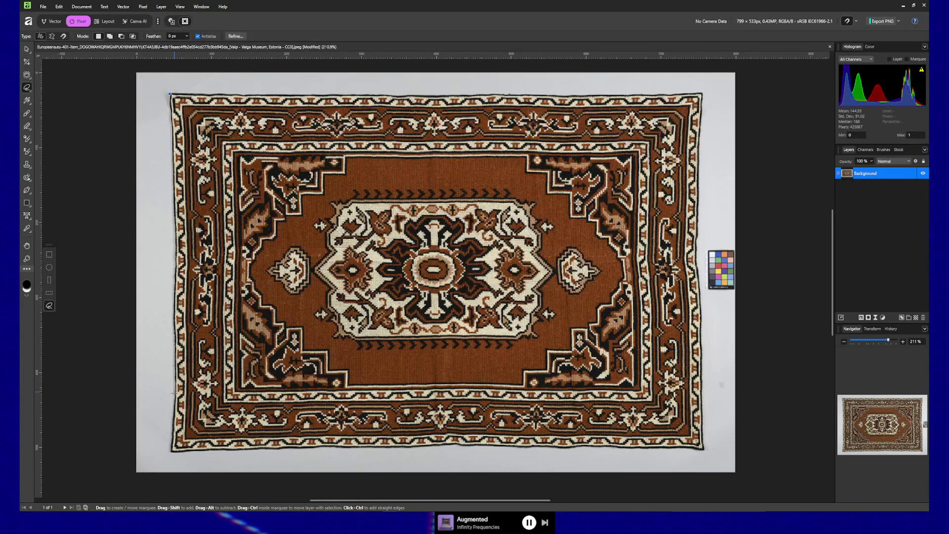
mouse_move(172, 417)
mouse_down()
mouse_move(170, 452)
mouse_move(181, 453)
mouse_up()
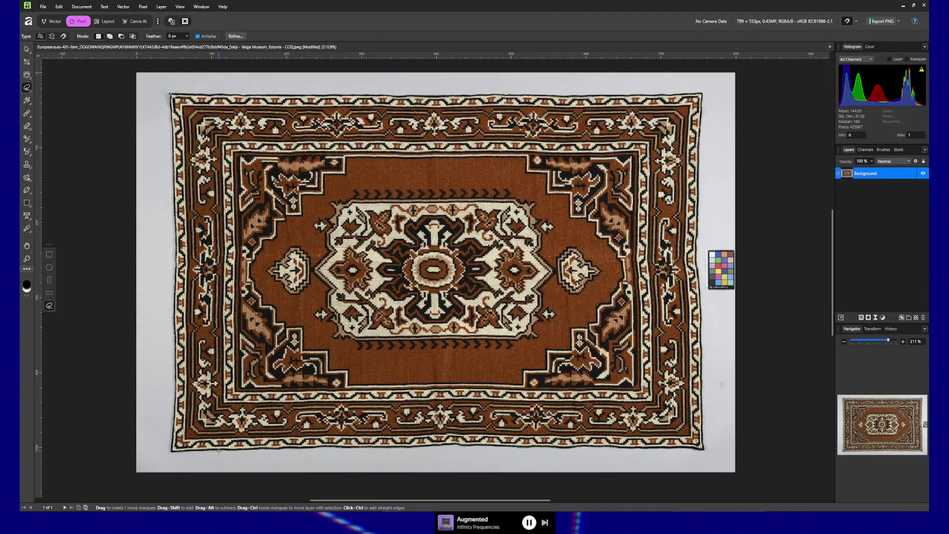
drag(218, 451, 289, 449)
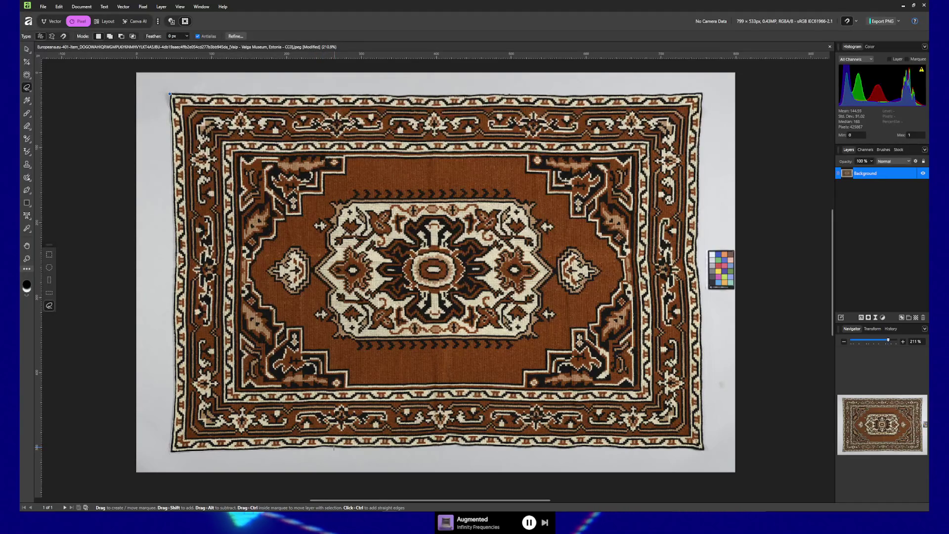
drag(341, 449, 370, 448)
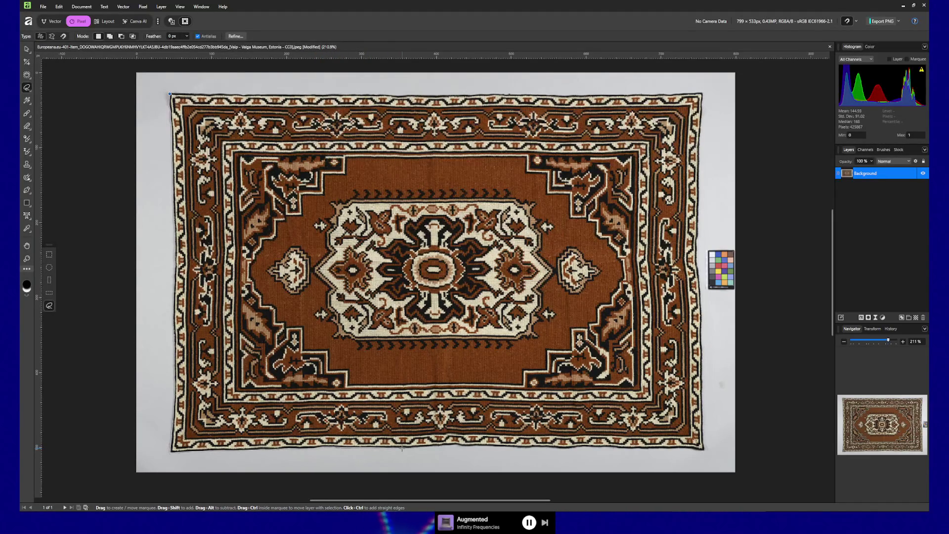
- Continue the lasso rightward along the rug's bottom edge to the bottom-right corner
drag(424, 448, 524, 447)
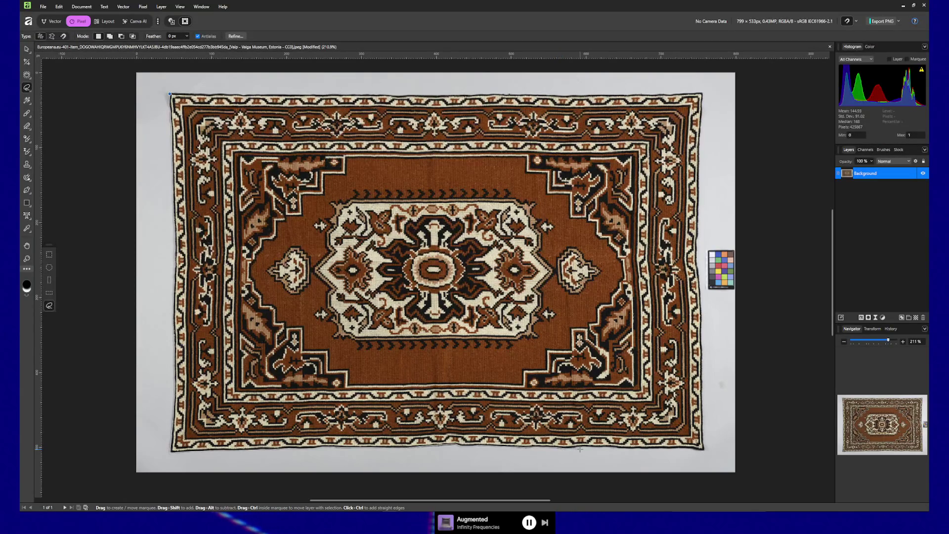
drag(579, 447, 620, 449)
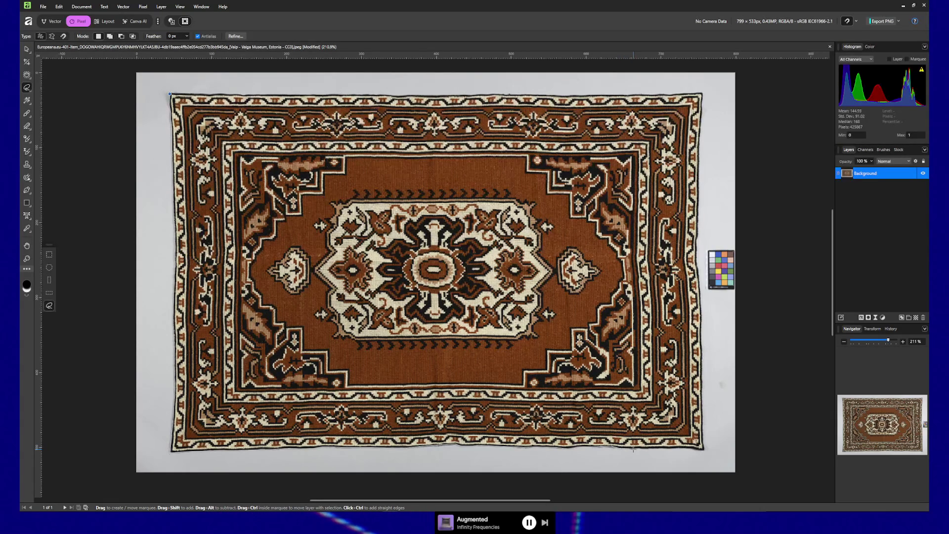
mouse_move(634, 449)
mouse_down()
mouse_move(704, 451)
mouse_move(702, 305)
mouse_move(702, 315)
mouse_up()
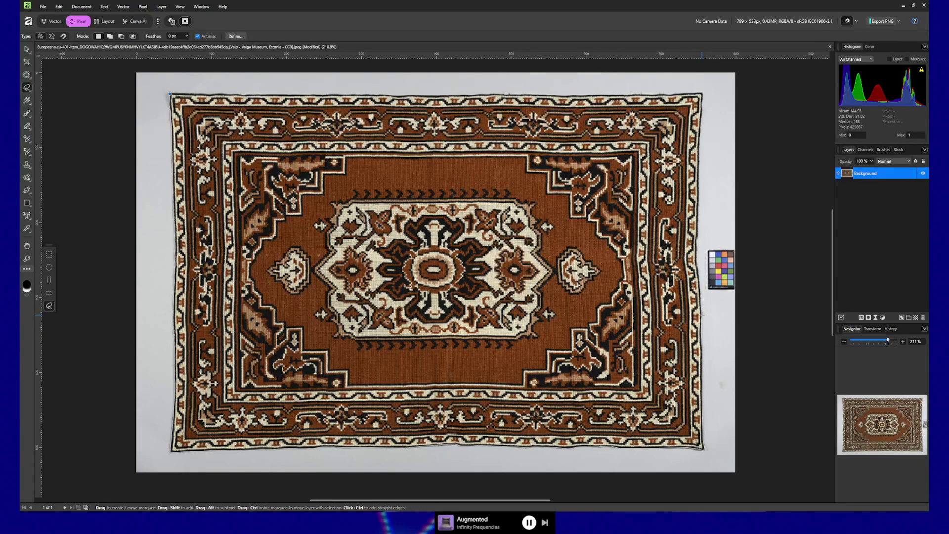
- Carry the outline round the bottom-right corner and up the rug's right edge
drag(702, 315, 705, 313)
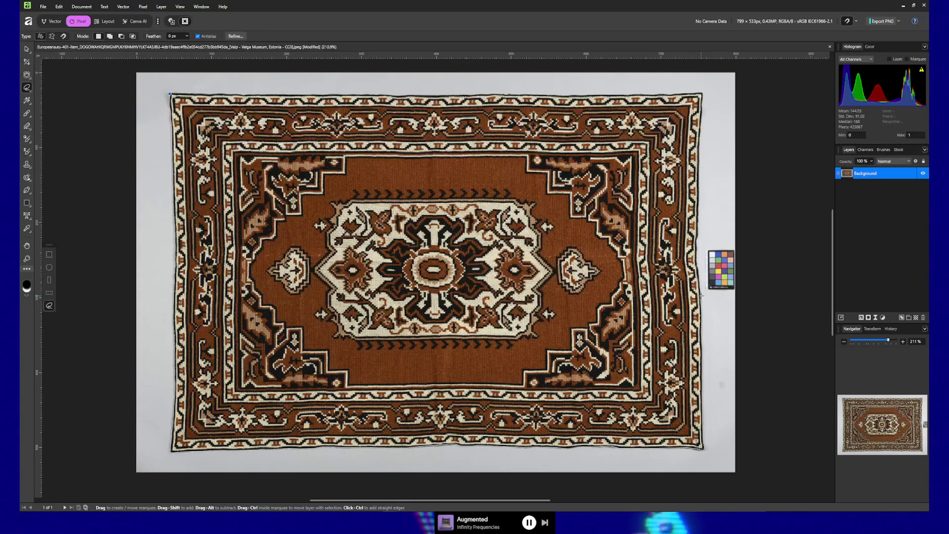
drag(700, 297, 699, 279)
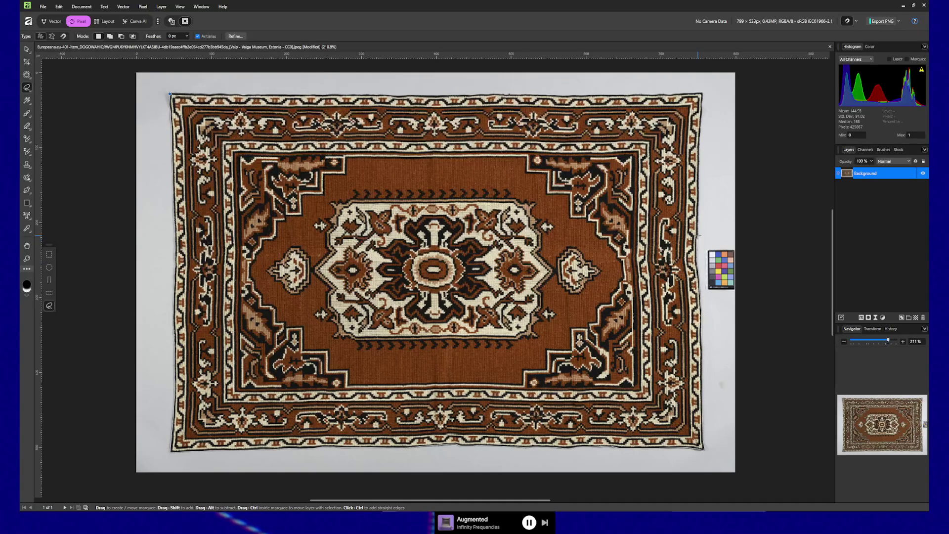
drag(699, 215, 700, 145)
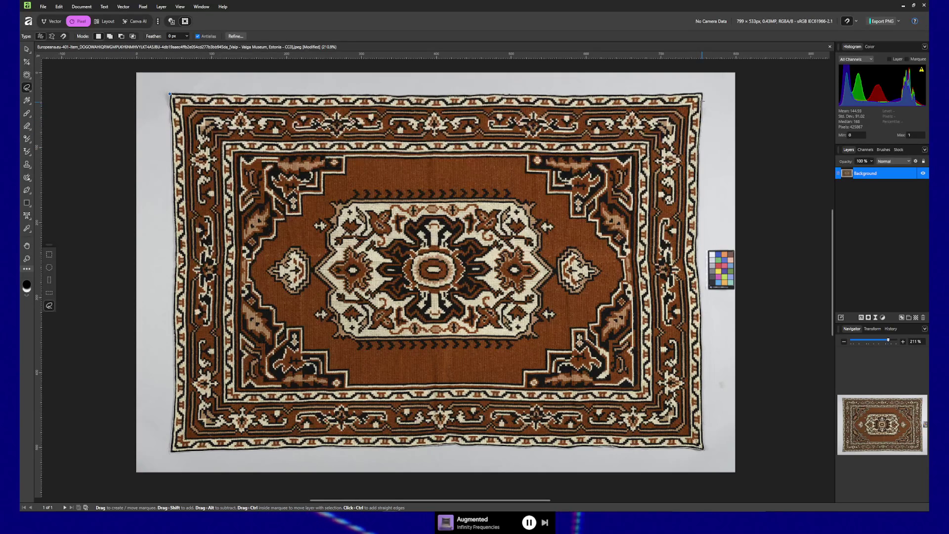
- Drag the lasso left across the top edge and close it at the top-left corner
drag(702, 94, 578, 93)
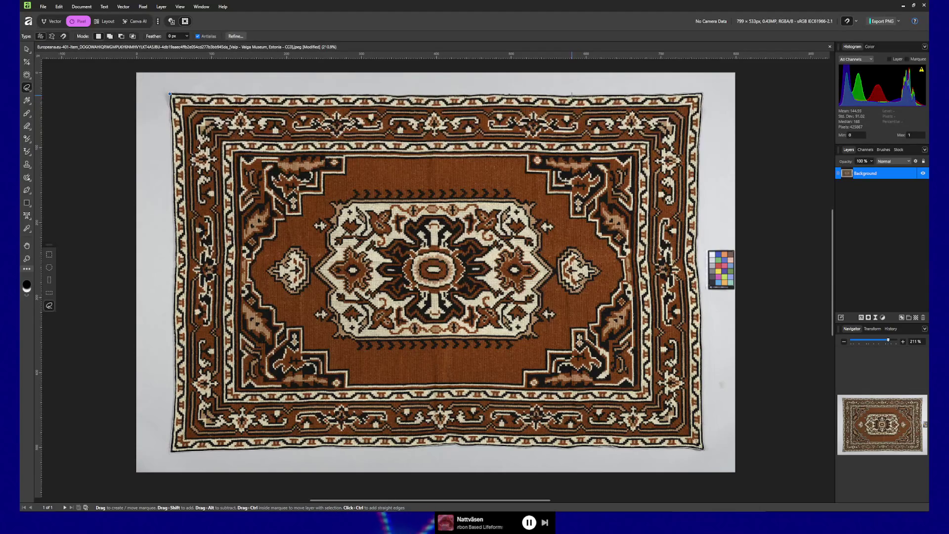
drag(553, 94, 486, 94)
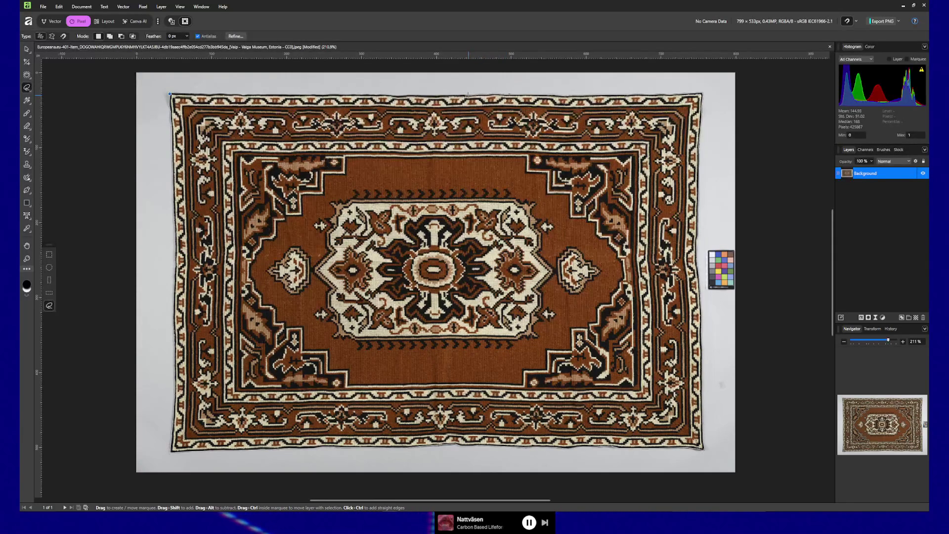
drag(456, 94, 401, 94)
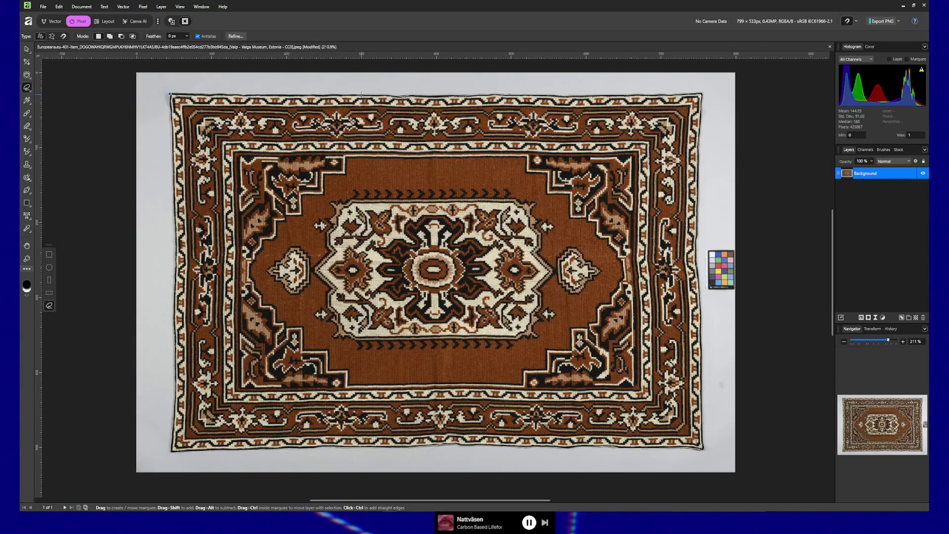
drag(331, 92, 207, 93)
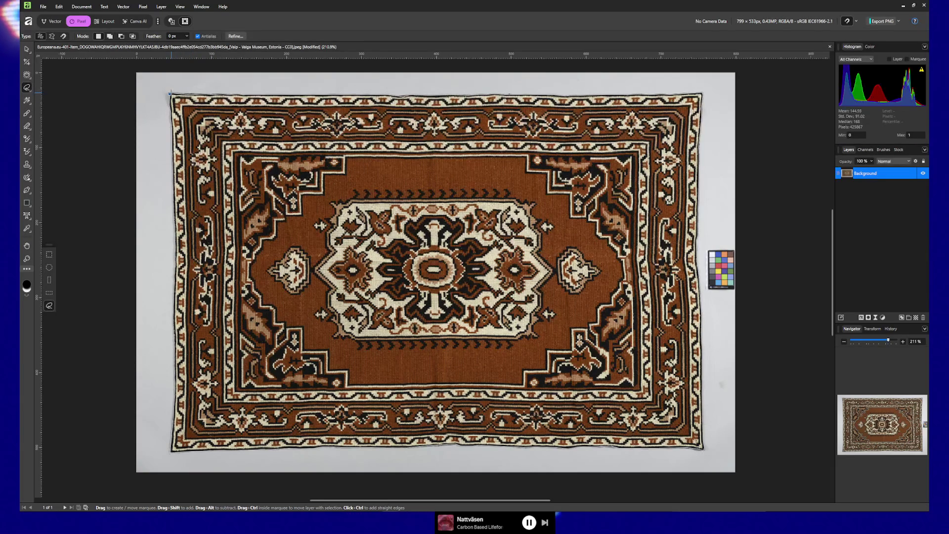
drag(170, 93, 170, 93)
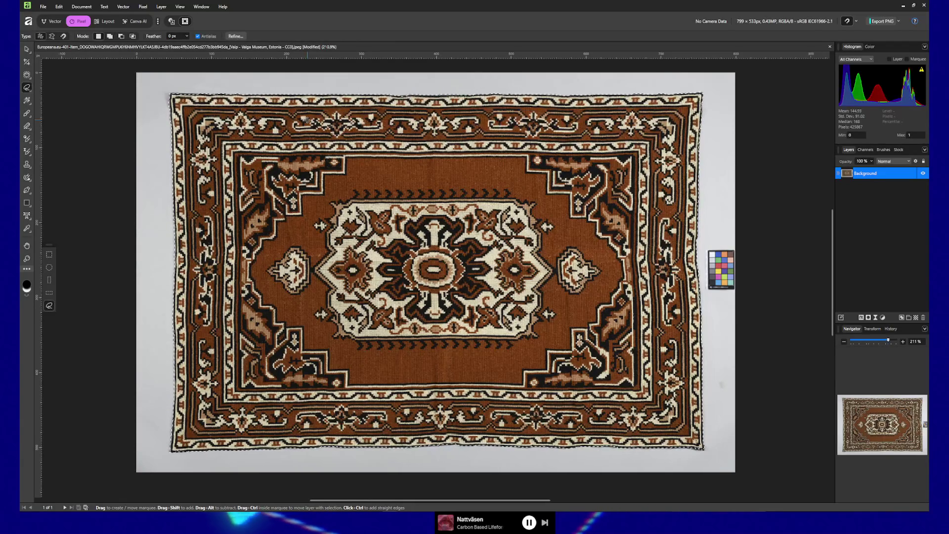
- Zoom in on the rug's lower border and return to the Freehand Selection Tool
key(z)
mouse_move(415, 364)
mouse_down()
mouse_move(478, 362)
mouse_move(473, 338)
mouse_up()
key(b)
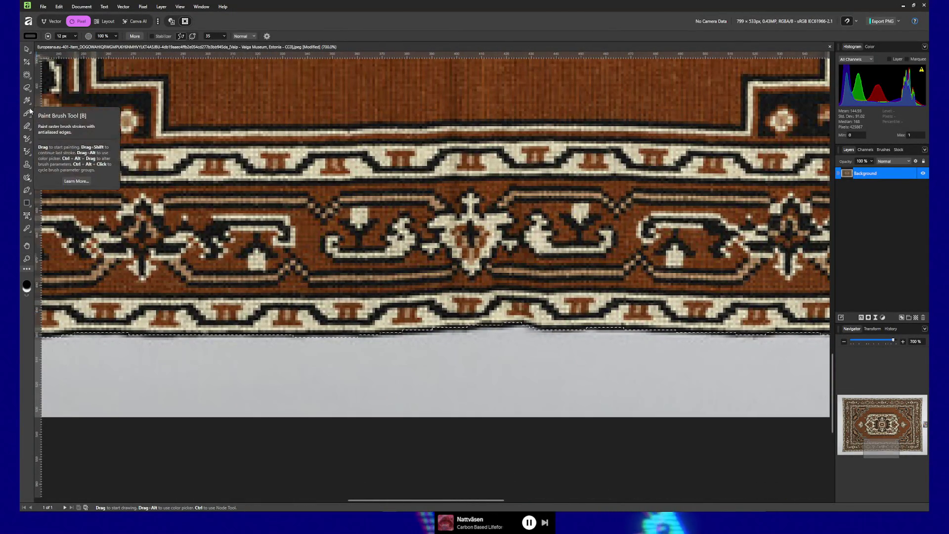
key(l)
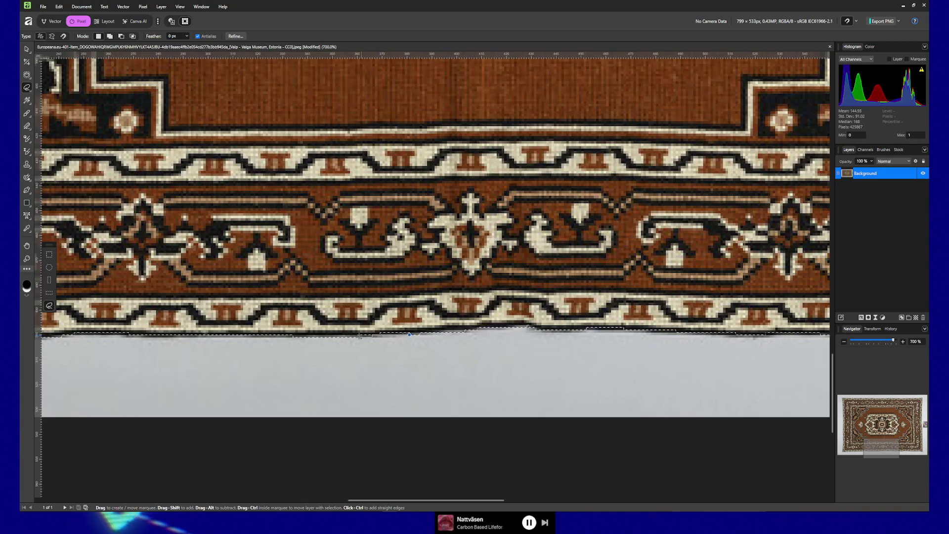
- Refine the selection along the bottom edge toward the bottom-right corner, panning to follow it
ctrl+click(294, 335)
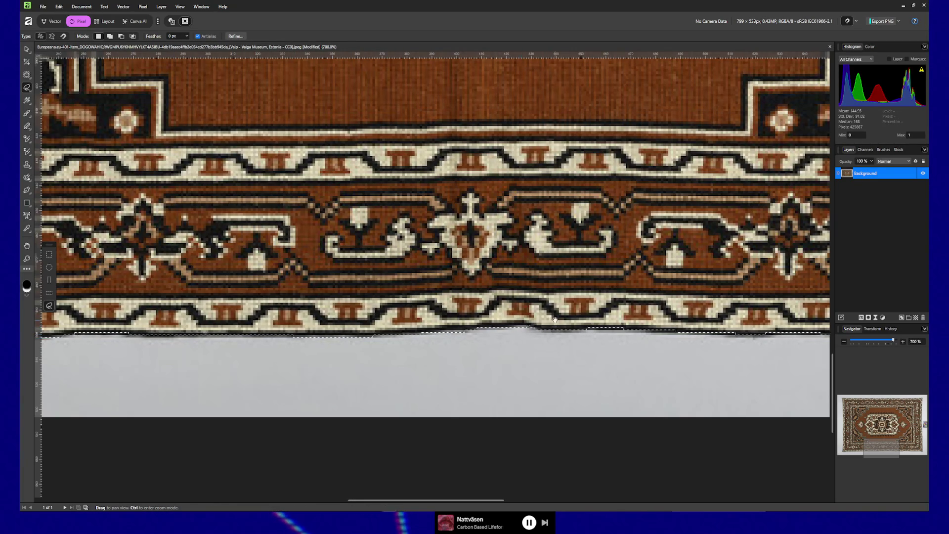
scroll(366, 319, right, 5)
scroll(366, 313, right, 3)
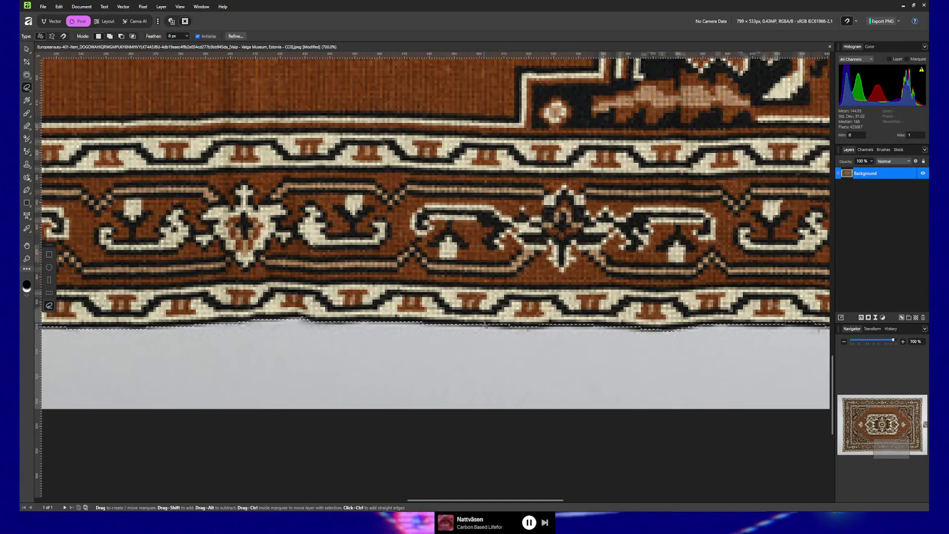
drag(605, 313, 471, 323)
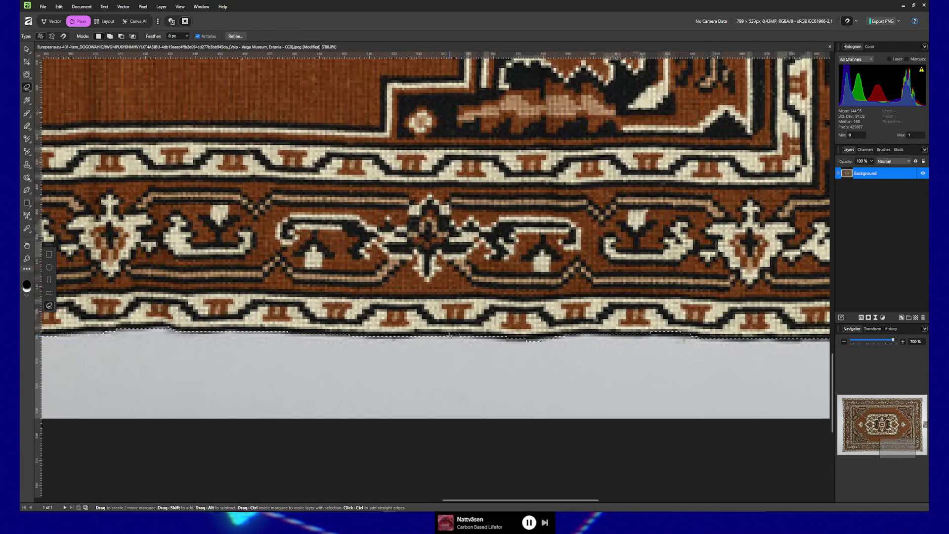
drag(510, 314, 440, 307)
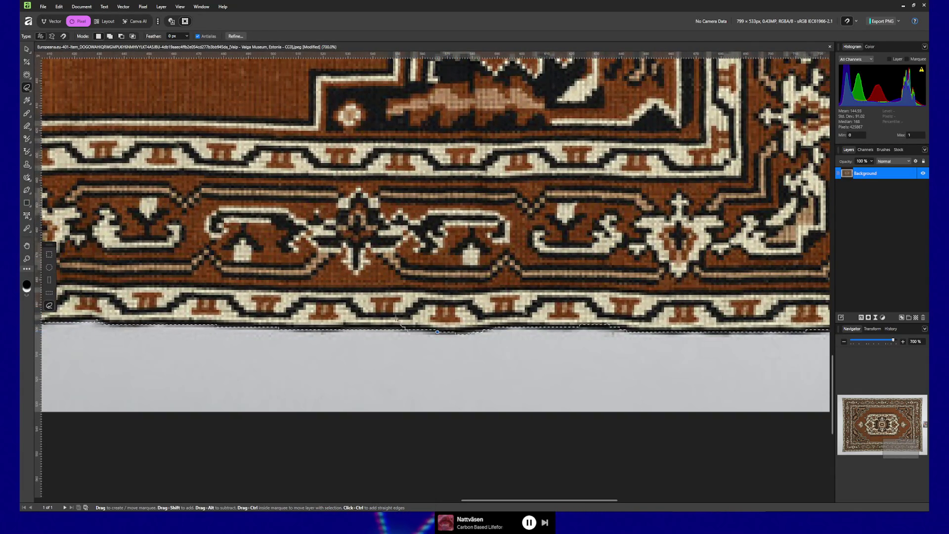
scroll(474, 315, right, 3)
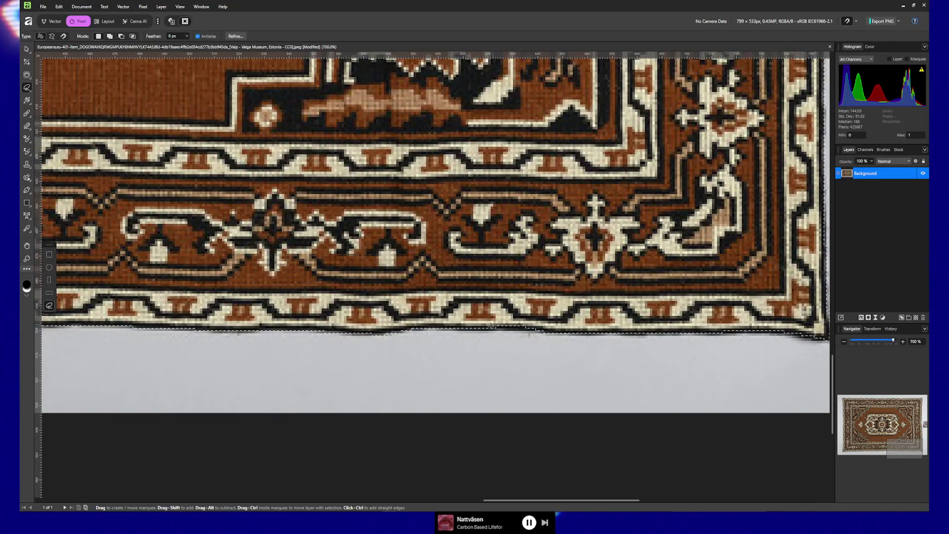
mouse_move(445, 328)
mouse_down()
mouse_move(509, 329)
mouse_move(524, 319)
mouse_move(539, 329)
mouse_move(489, 329)
mouse_up()
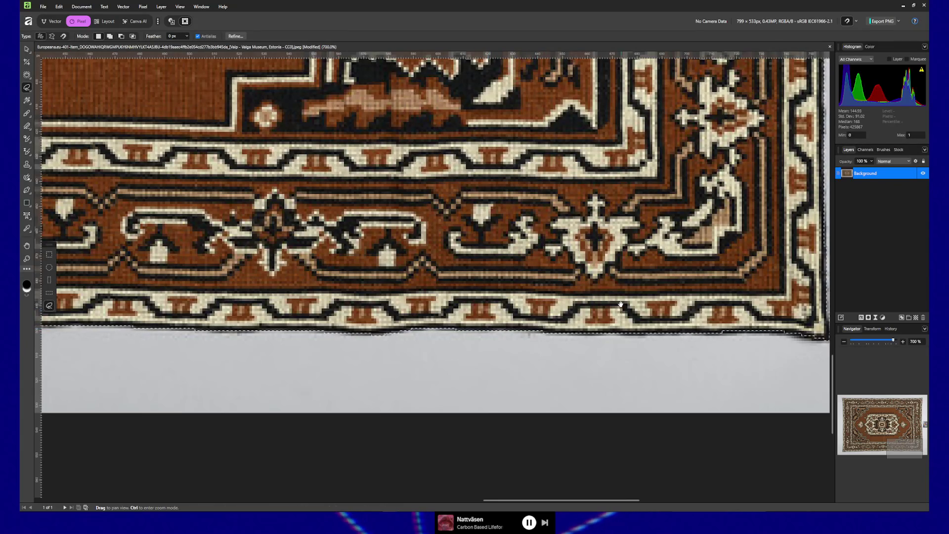
scroll(544, 320, right, 5)
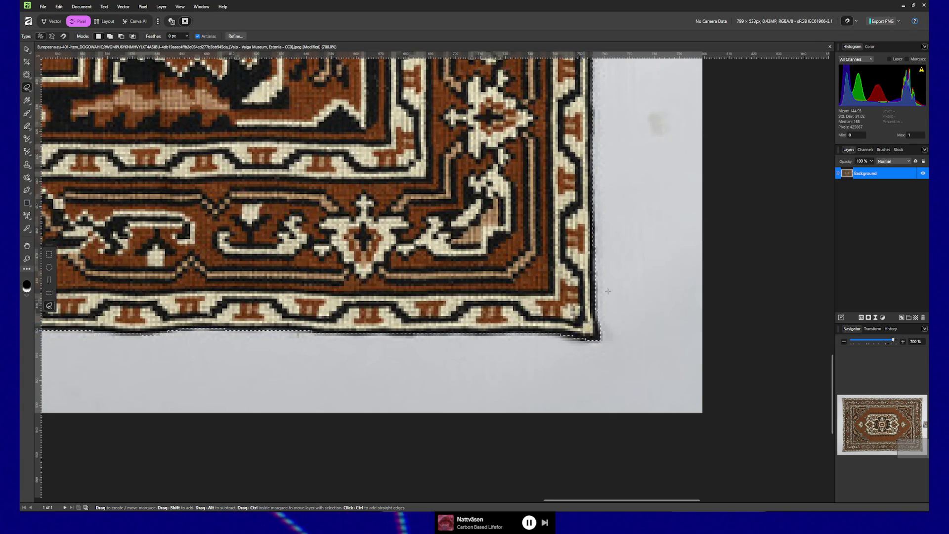
- Pan the zoomed view up and across to the rug's top-right corner
scroll(601, 300, up, 15)
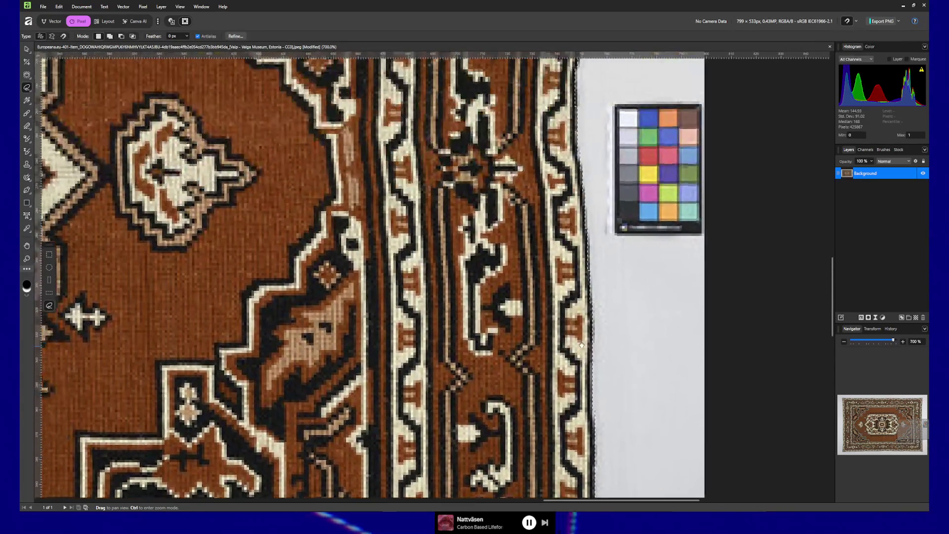
scroll(466, 168, up, 15)
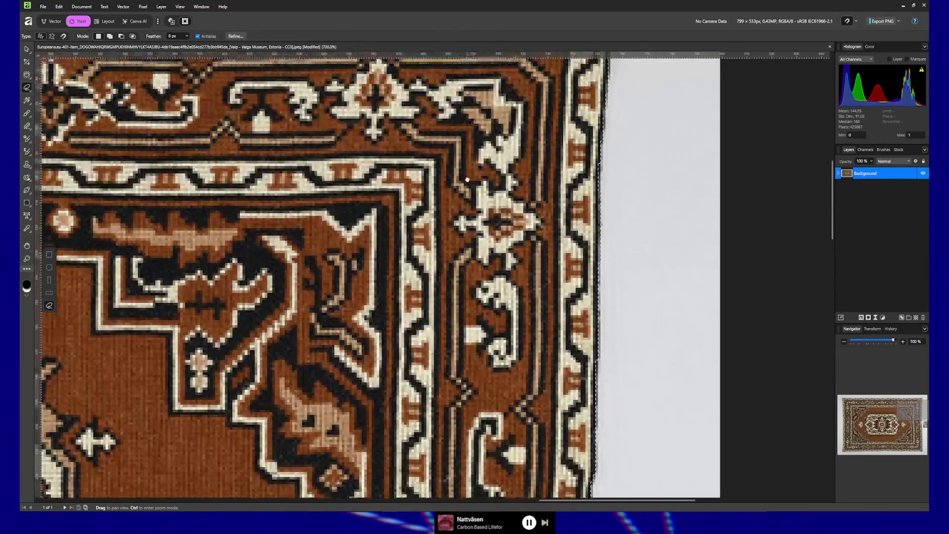
scroll(467, 168, up, 5)
scroll(683, 186, left, 5)
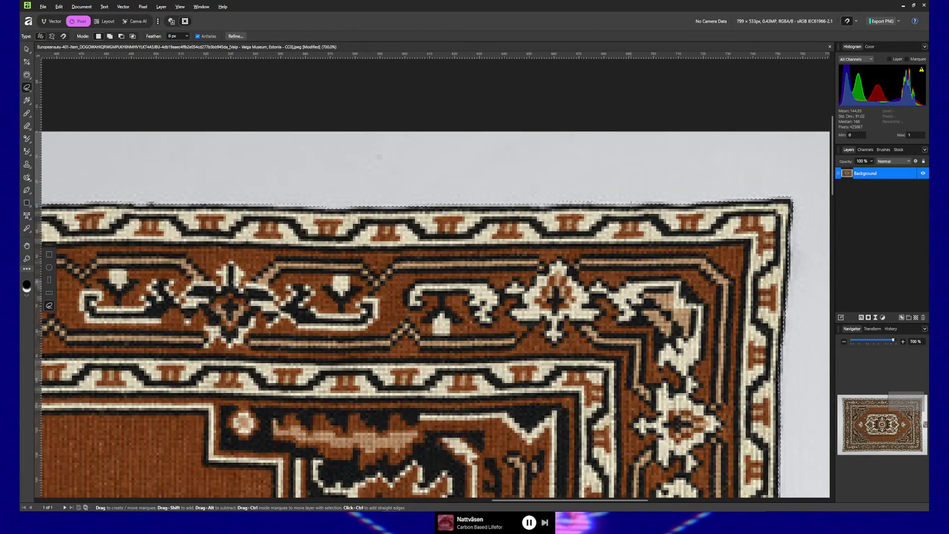
drag(475, 192, 495, 196)
scroll(496, 196, left, 15)
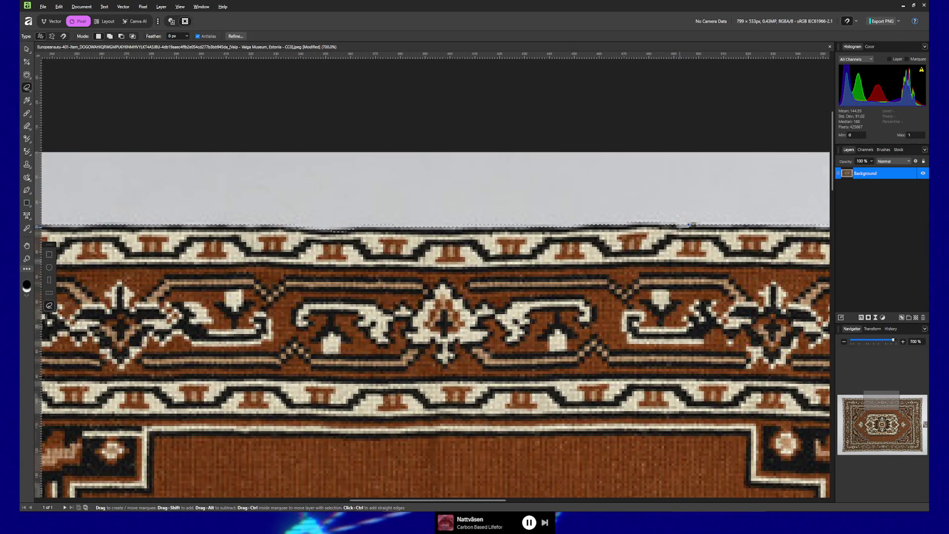
scroll(503, 233, left, 4)
- Trace the selection leftward along the rug's top edge, panning to follow it
drag(503, 233, 552, 235)
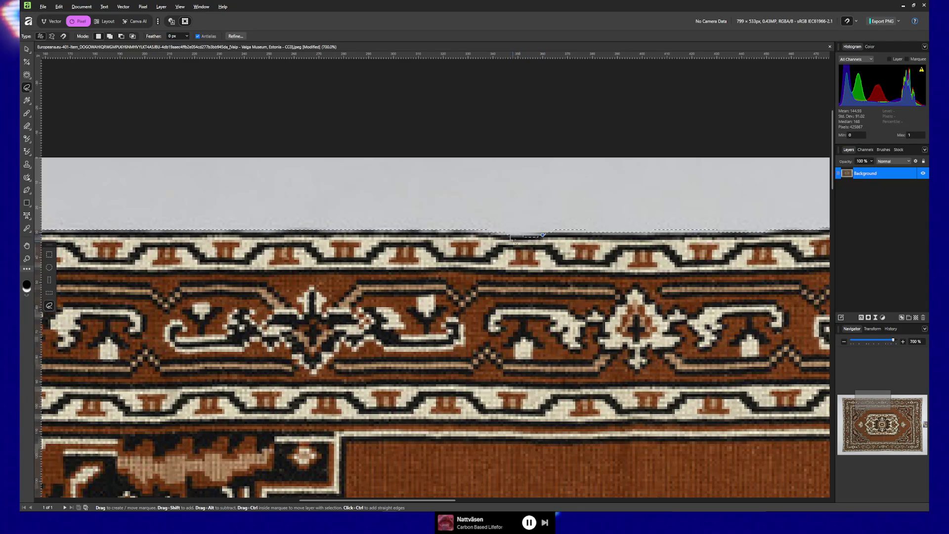
drag(550, 232, 651, 230)
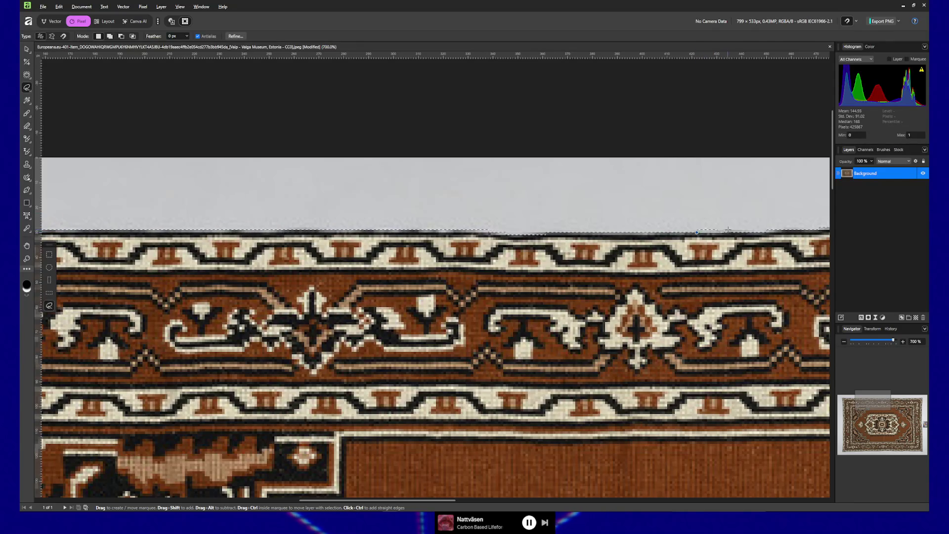
scroll(603, 226, left, 3)
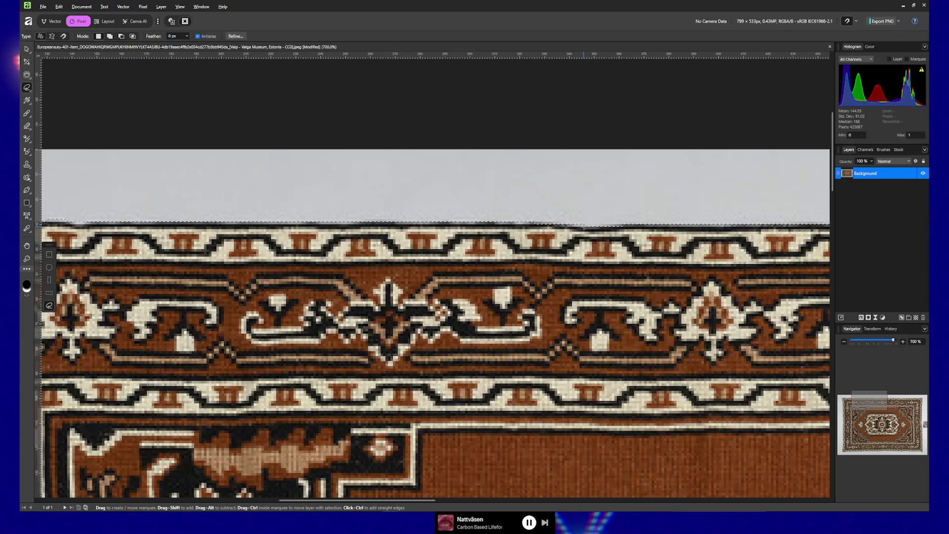
drag(259, 255, 406, 256)
scroll(406, 255, left, 5)
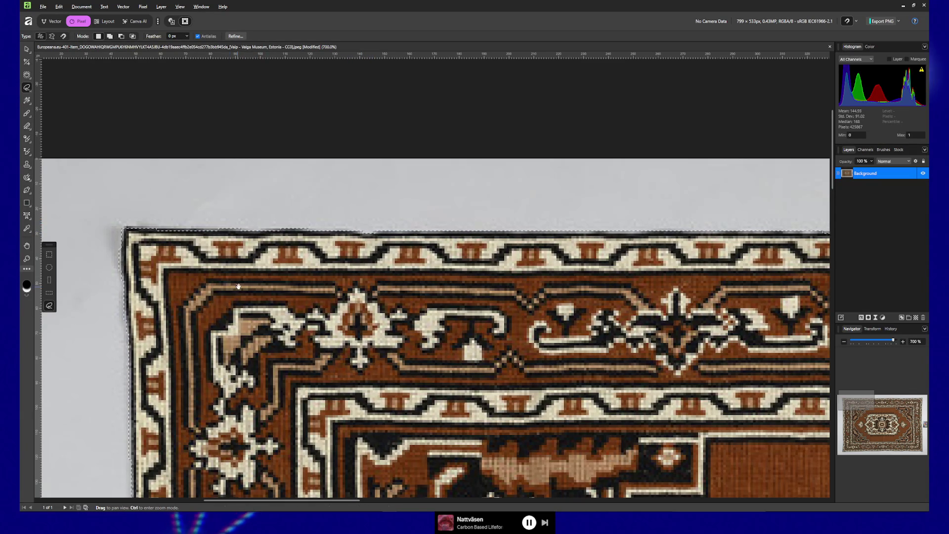
- Follow the outline round the top-left corner and down the left edge, panning the view
drag(237, 284, 340, 287)
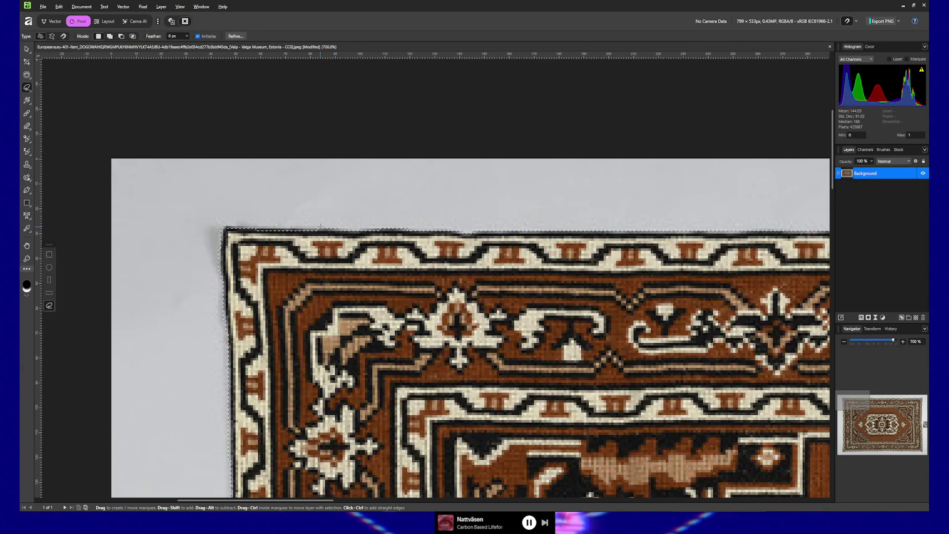
scroll(352, 240, left, 3)
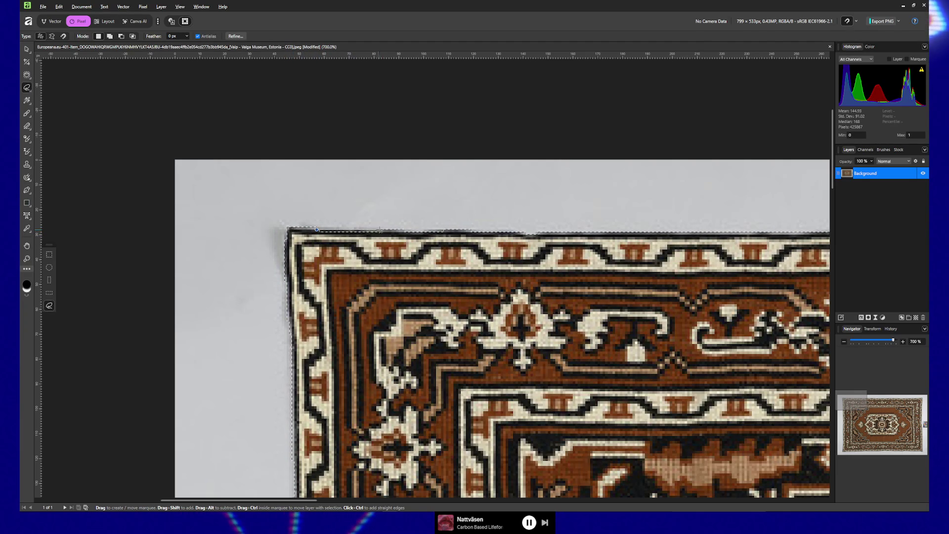
drag(366, 346, 385, 228)
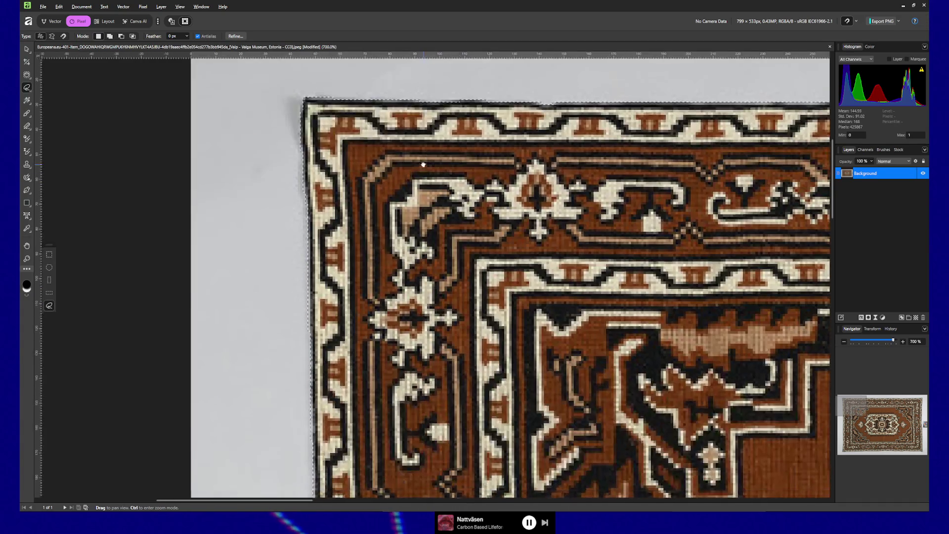
mouse_move(387, 359)
mouse_down()
mouse_move(394, 204)
mouse_move(413, 281)
mouse_up()
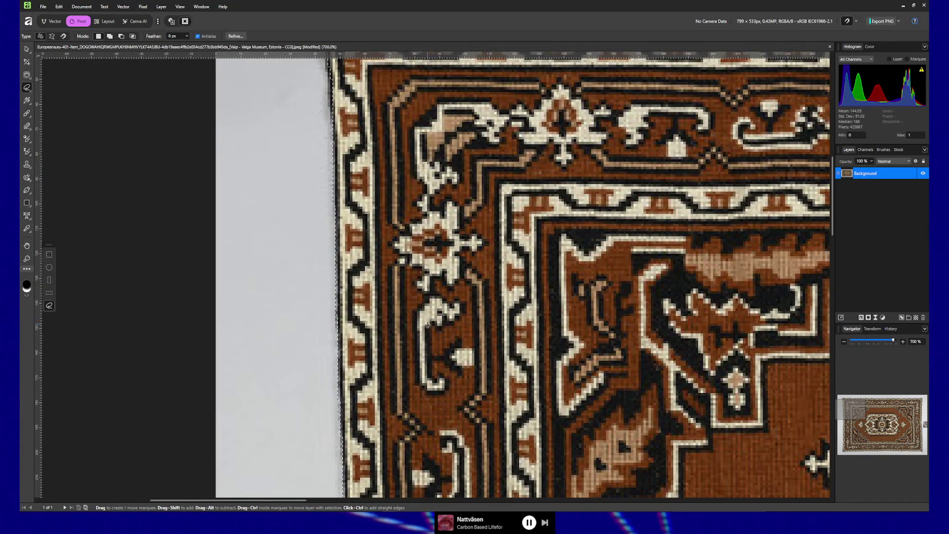
scroll(419, 267, down, 2)
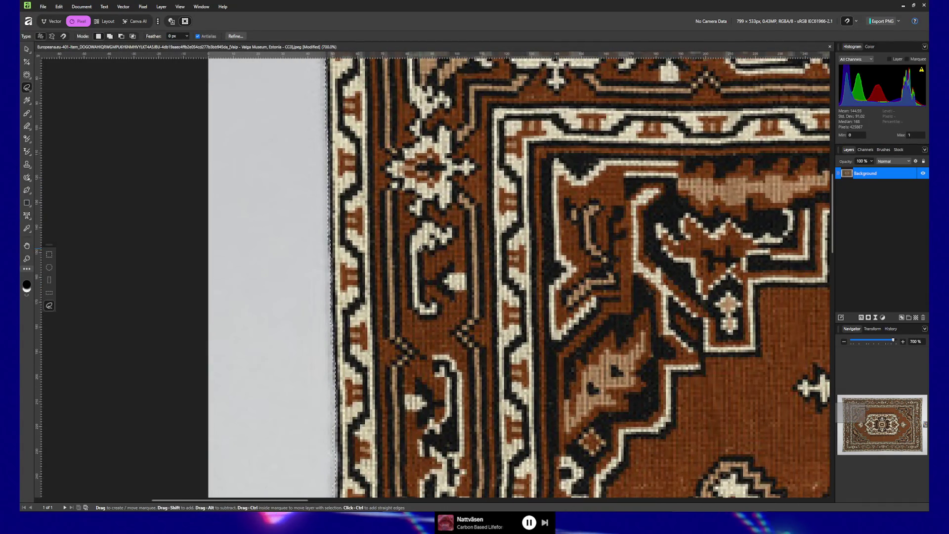